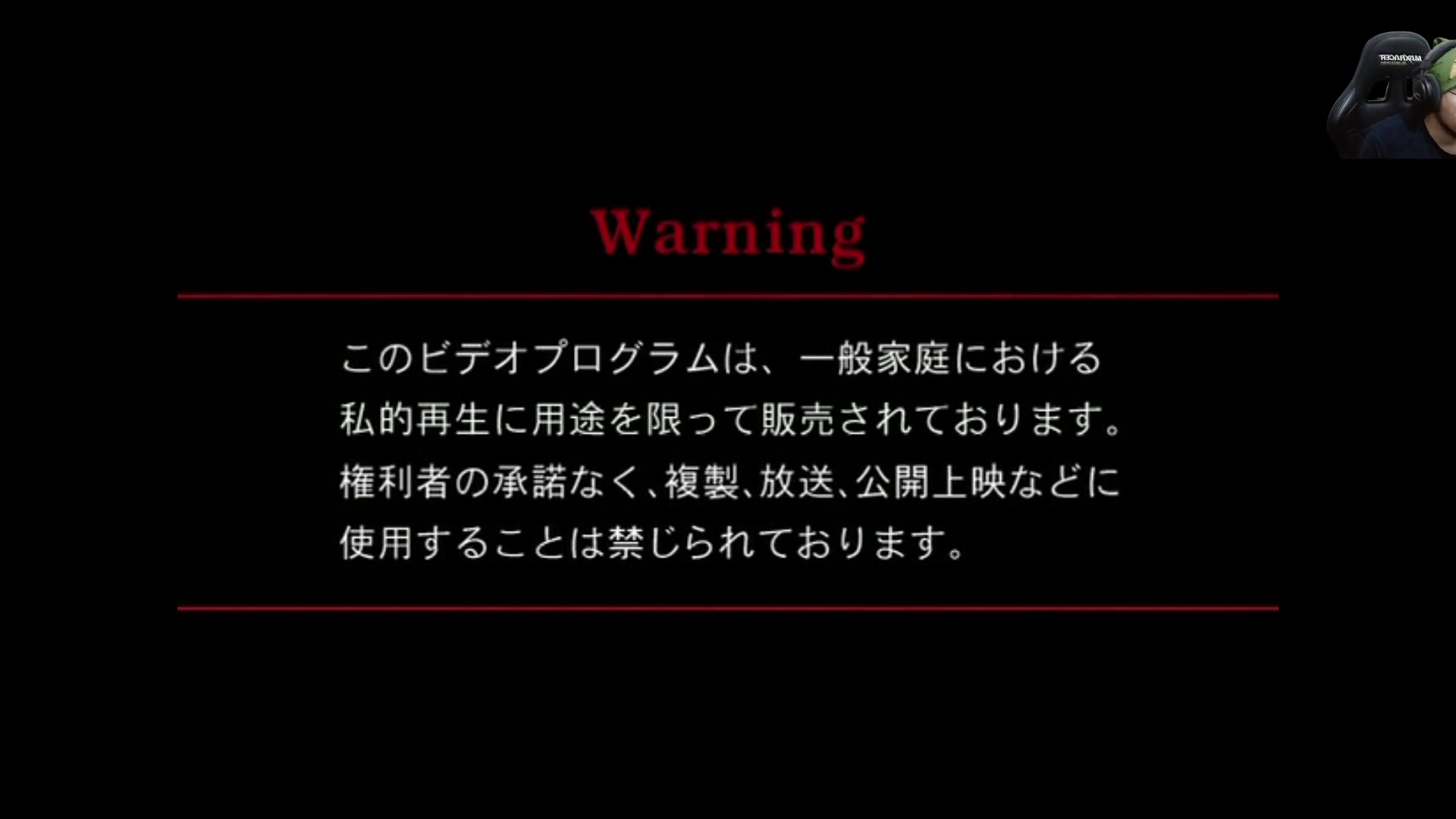
Step: Exit full-screen video playback and quit Media Player Classic
double_click(617, 631)
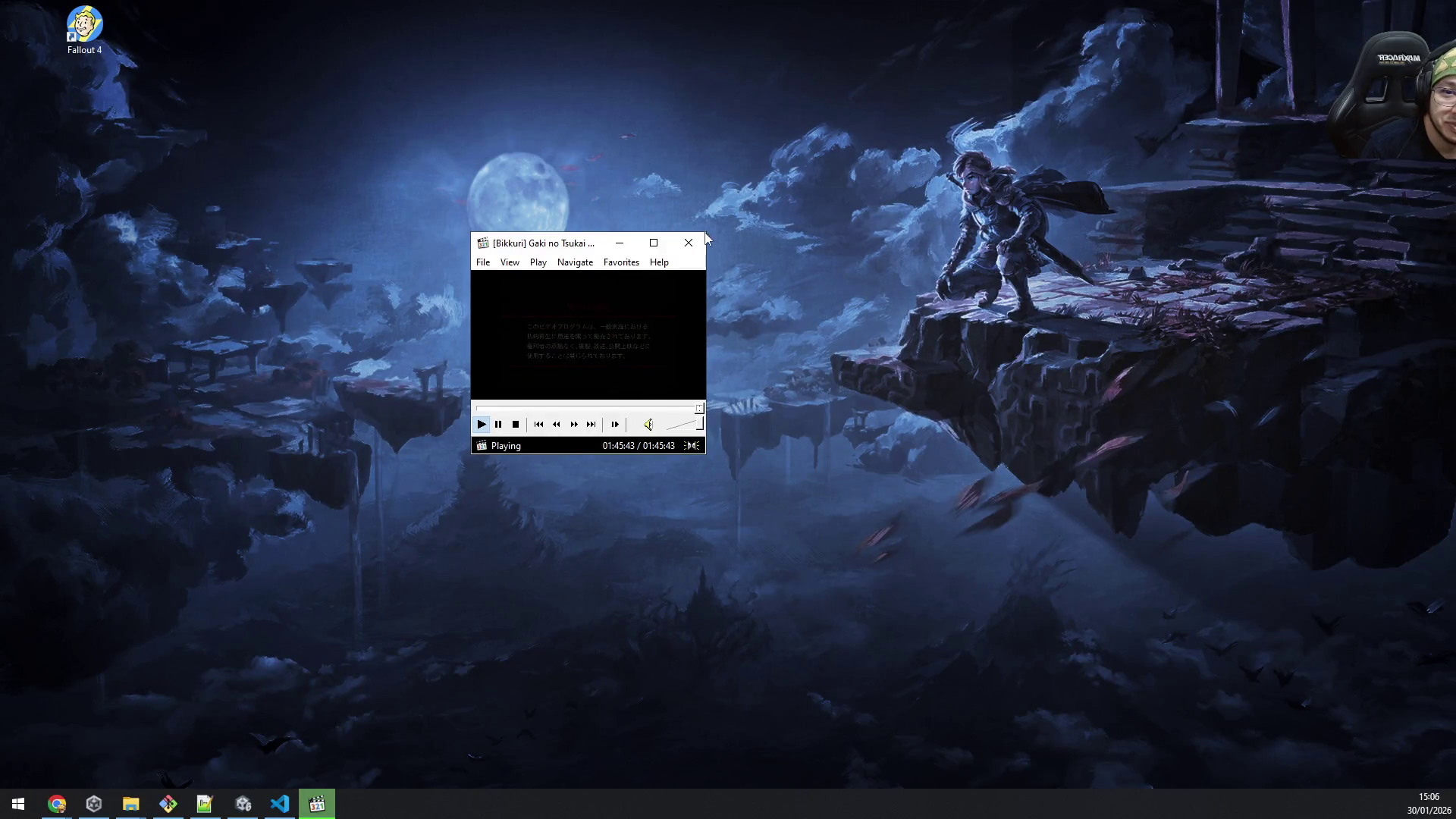
left_click(688, 242)
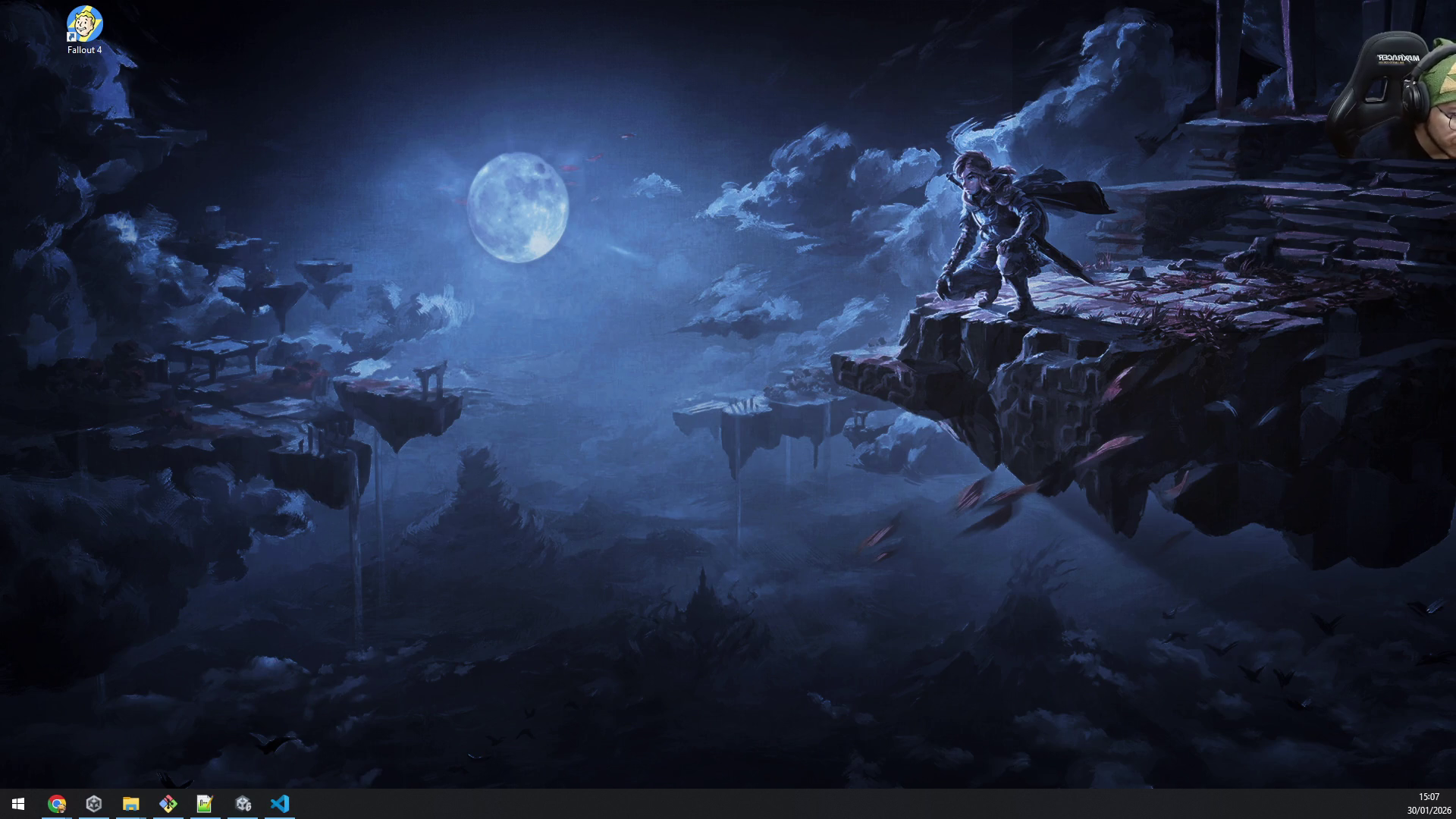
Step: Switch from Unity Hub back to the GGJ26Mask project in the Unity Editor
left_click(93, 803)
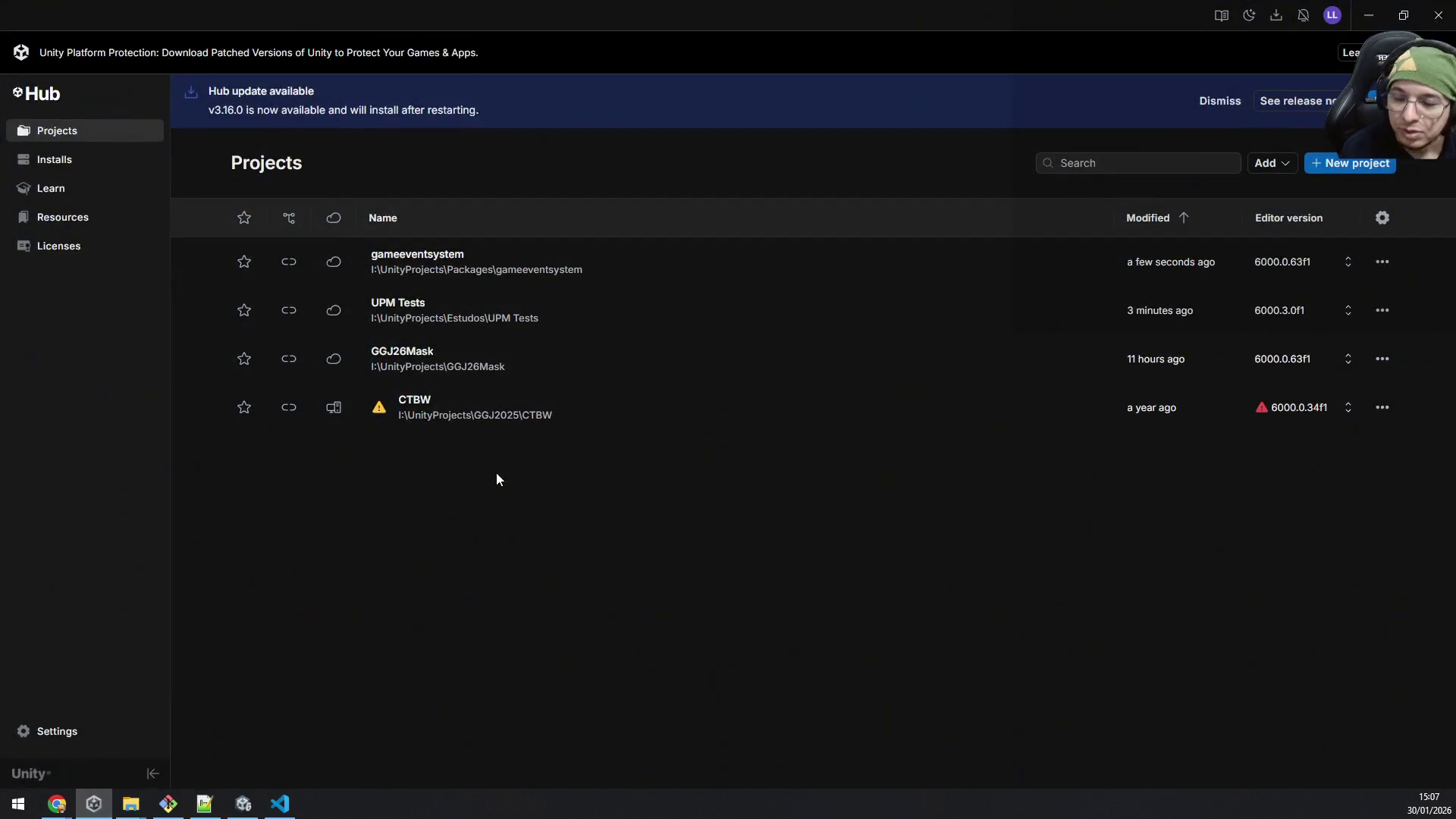
left_click(243, 803)
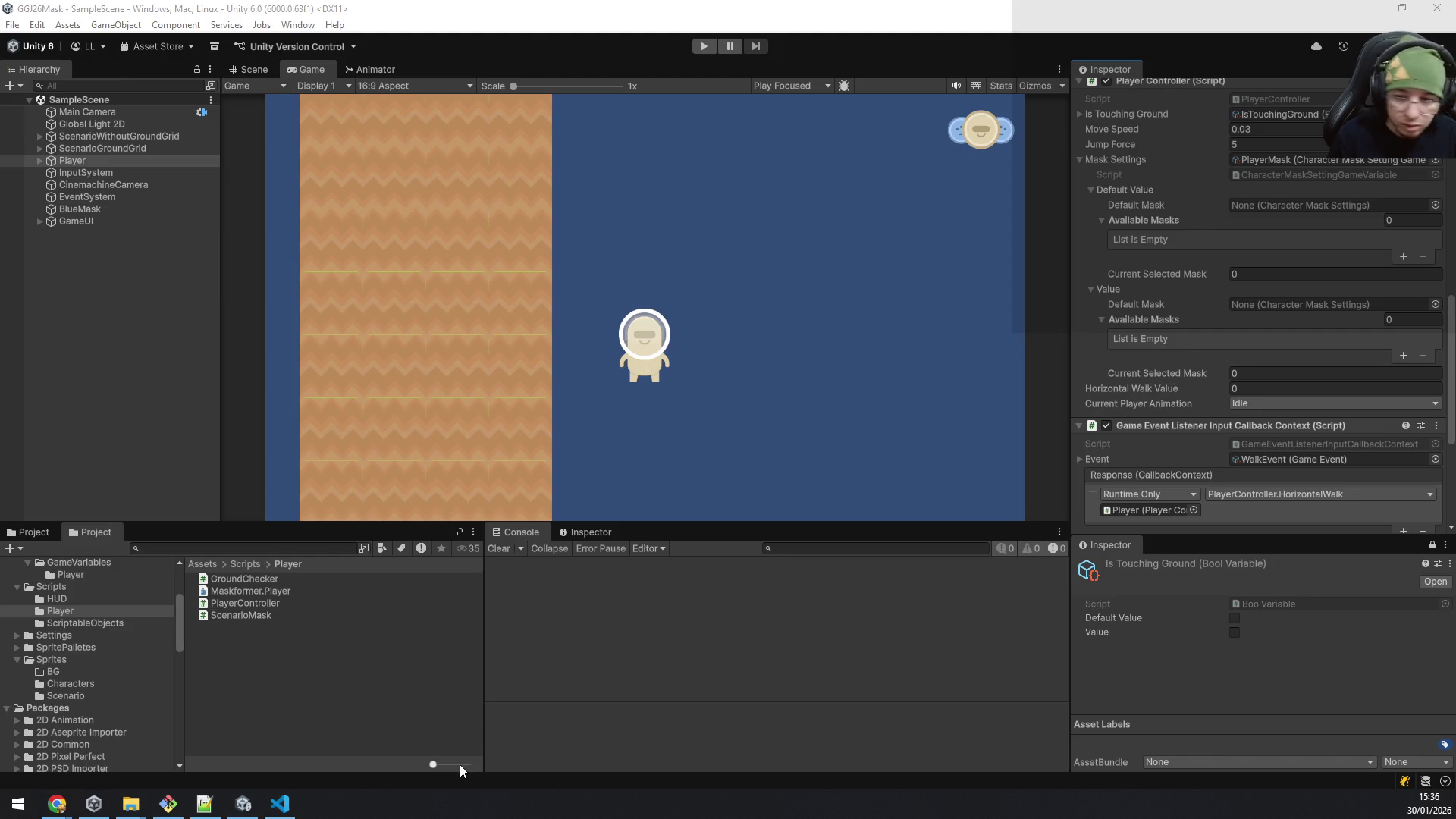
left_click(280, 804)
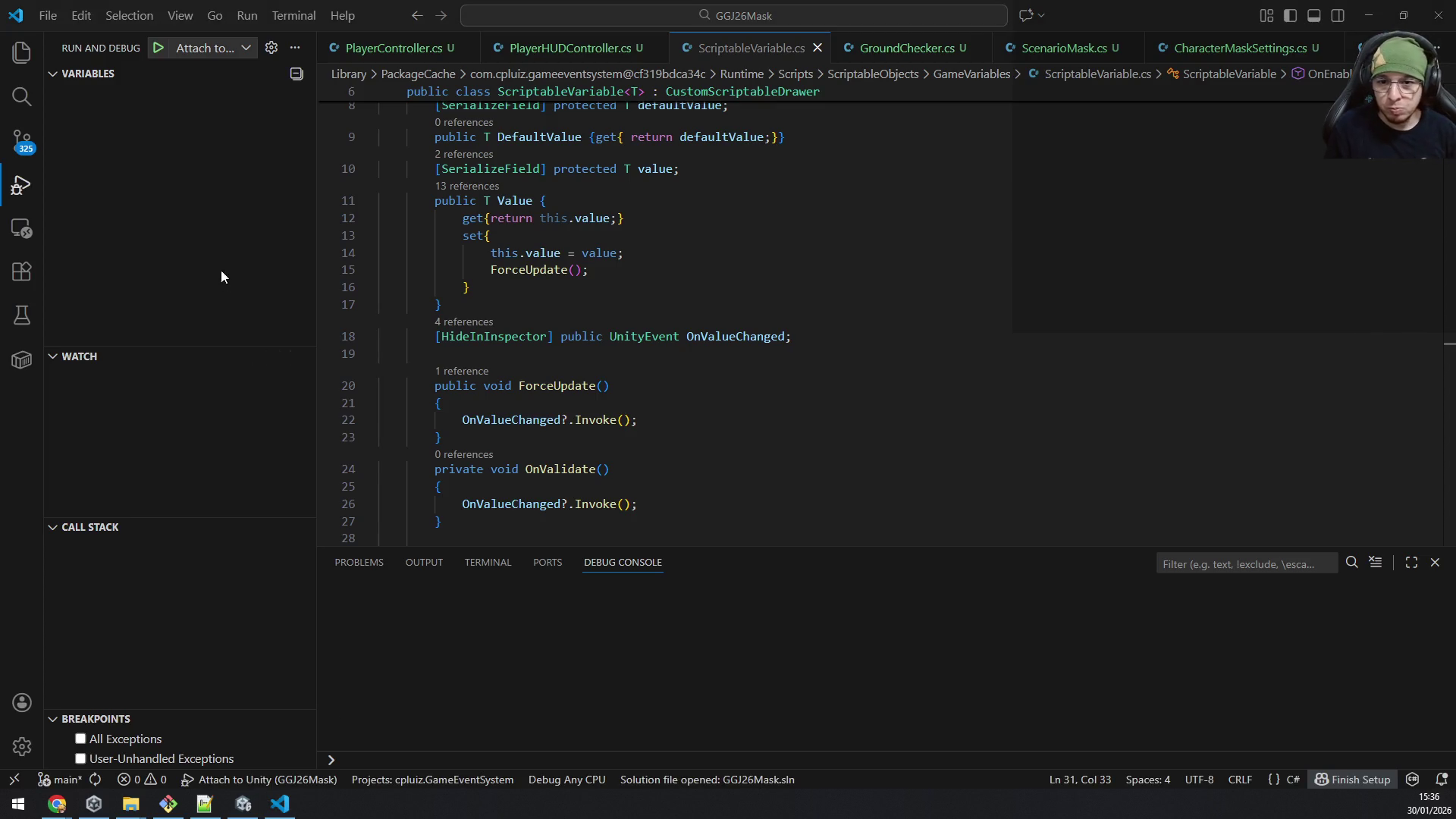
key("alt+Tab")
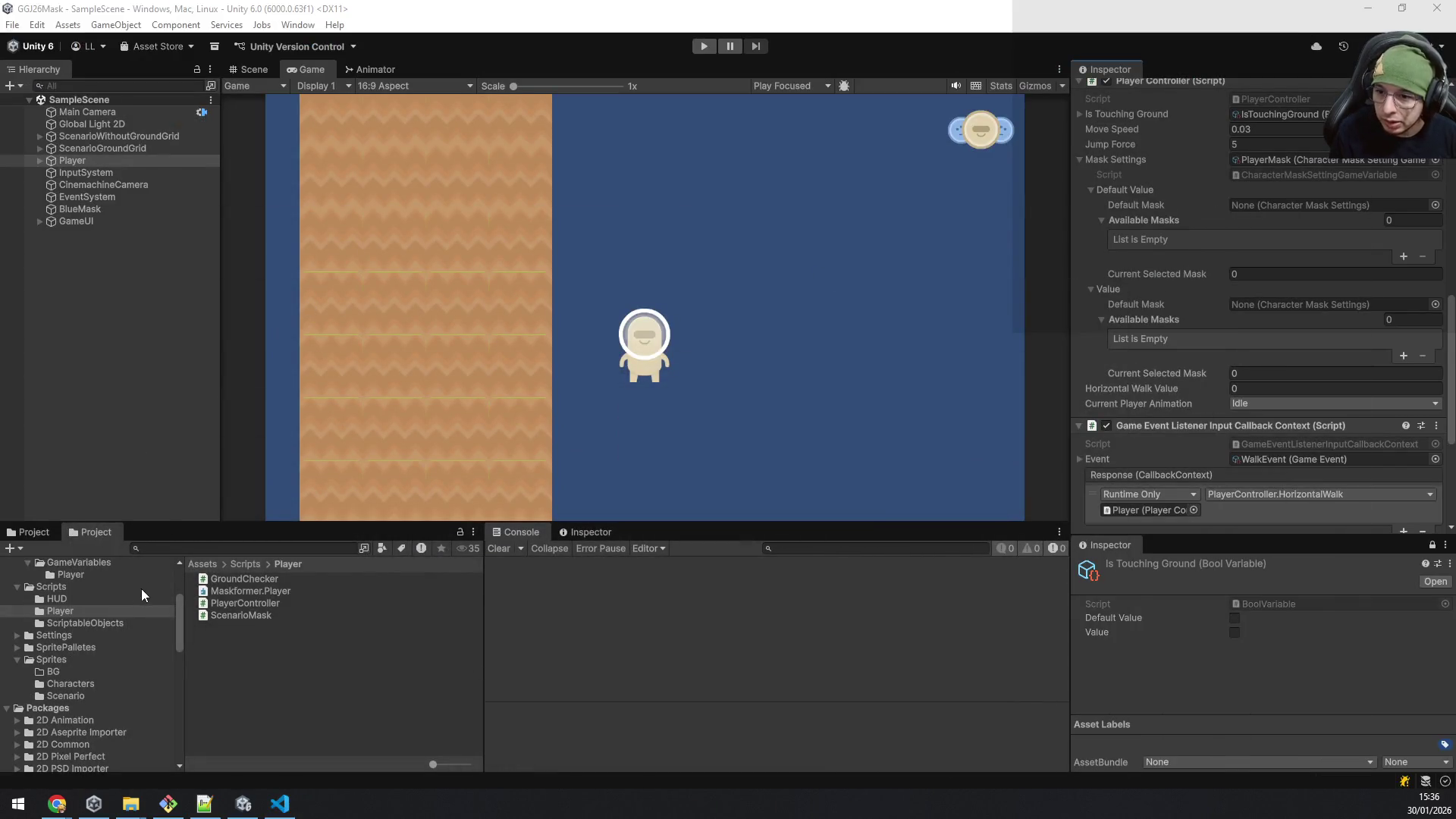
Step: Browse ScriptableObjects to the Player game variables and select PlayerHealth
left_click(94, 621)
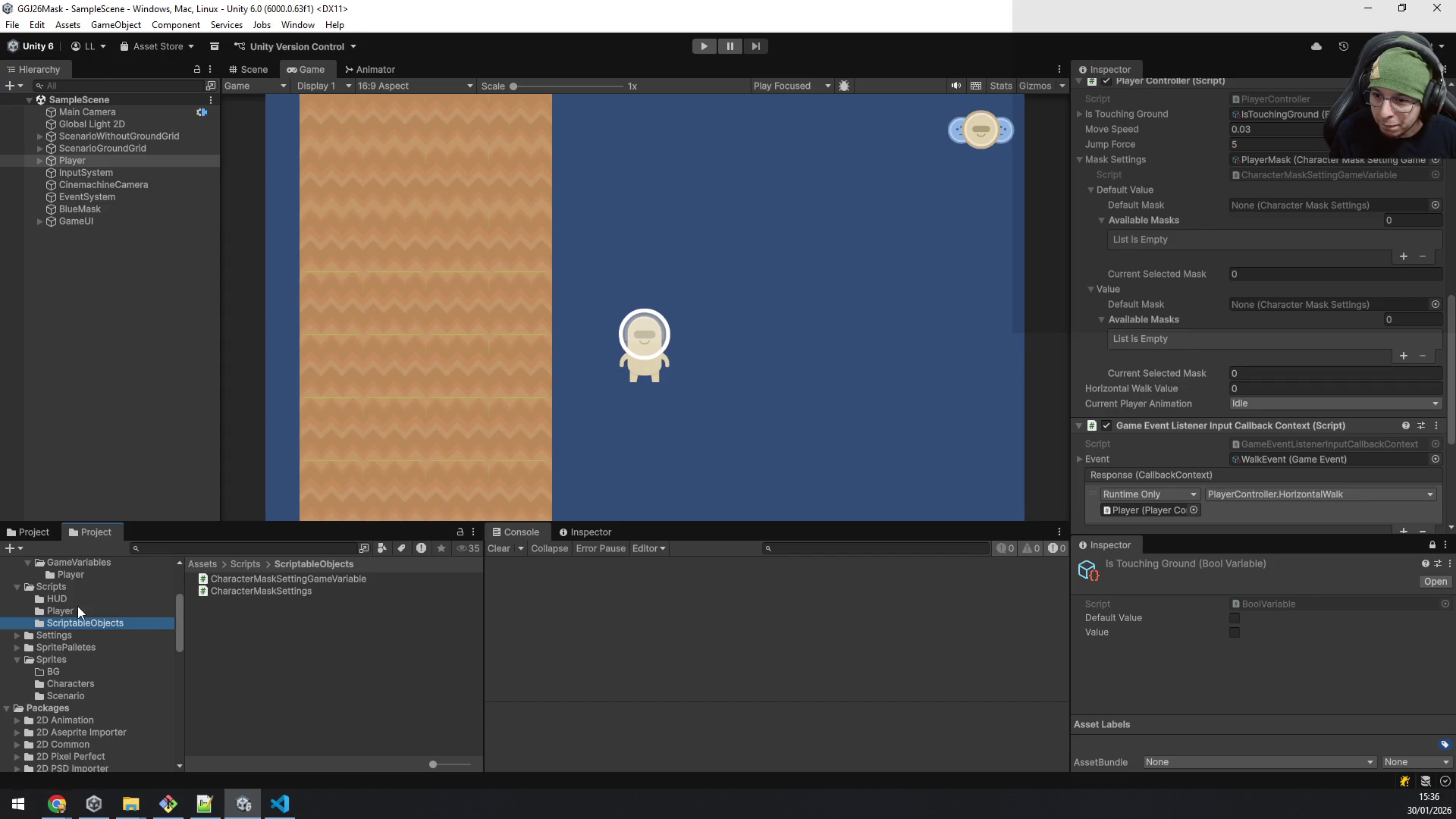
left_click(57, 598)
scroll(78, 641, "up", 3)
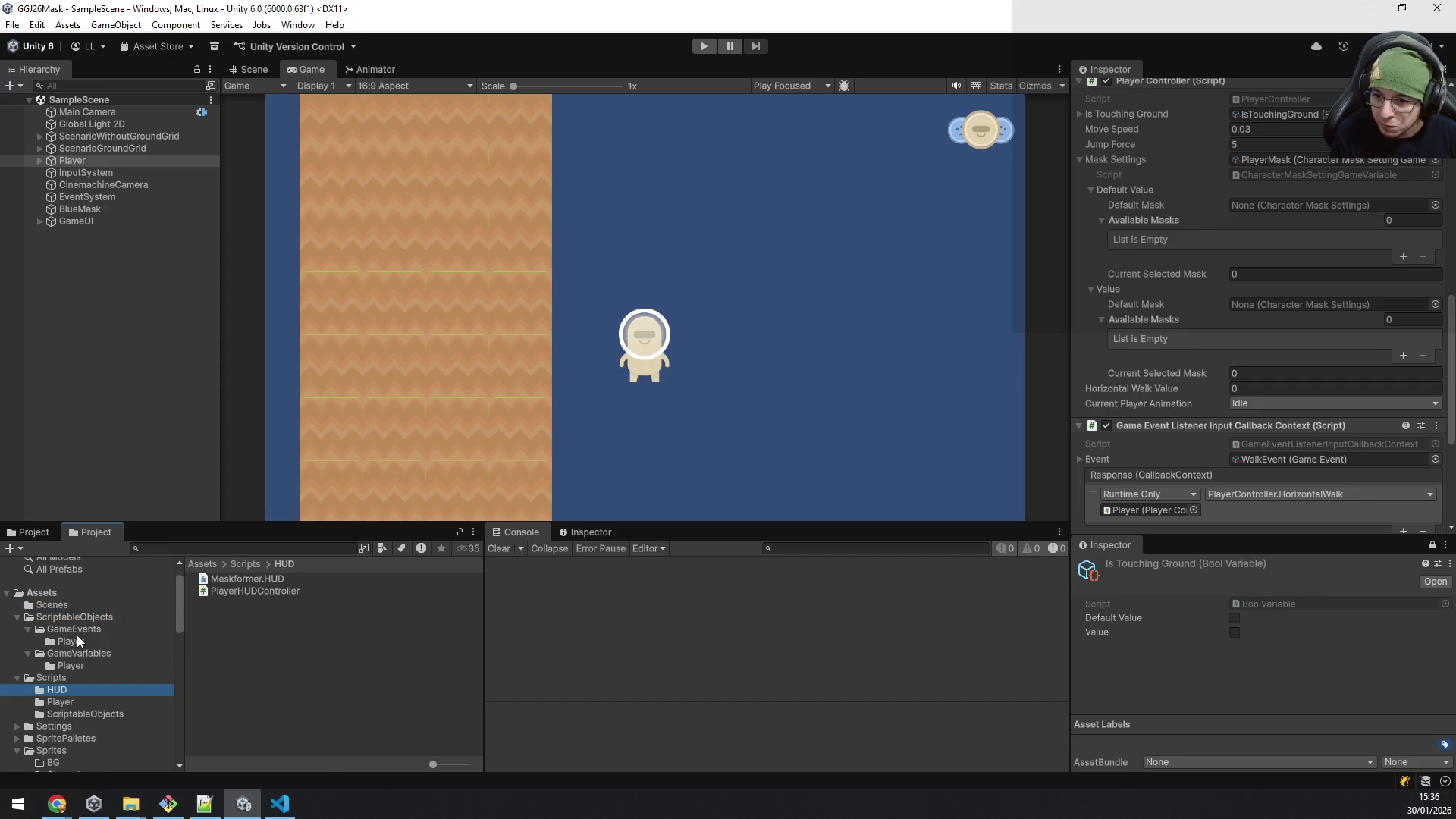
left_click(74, 640)
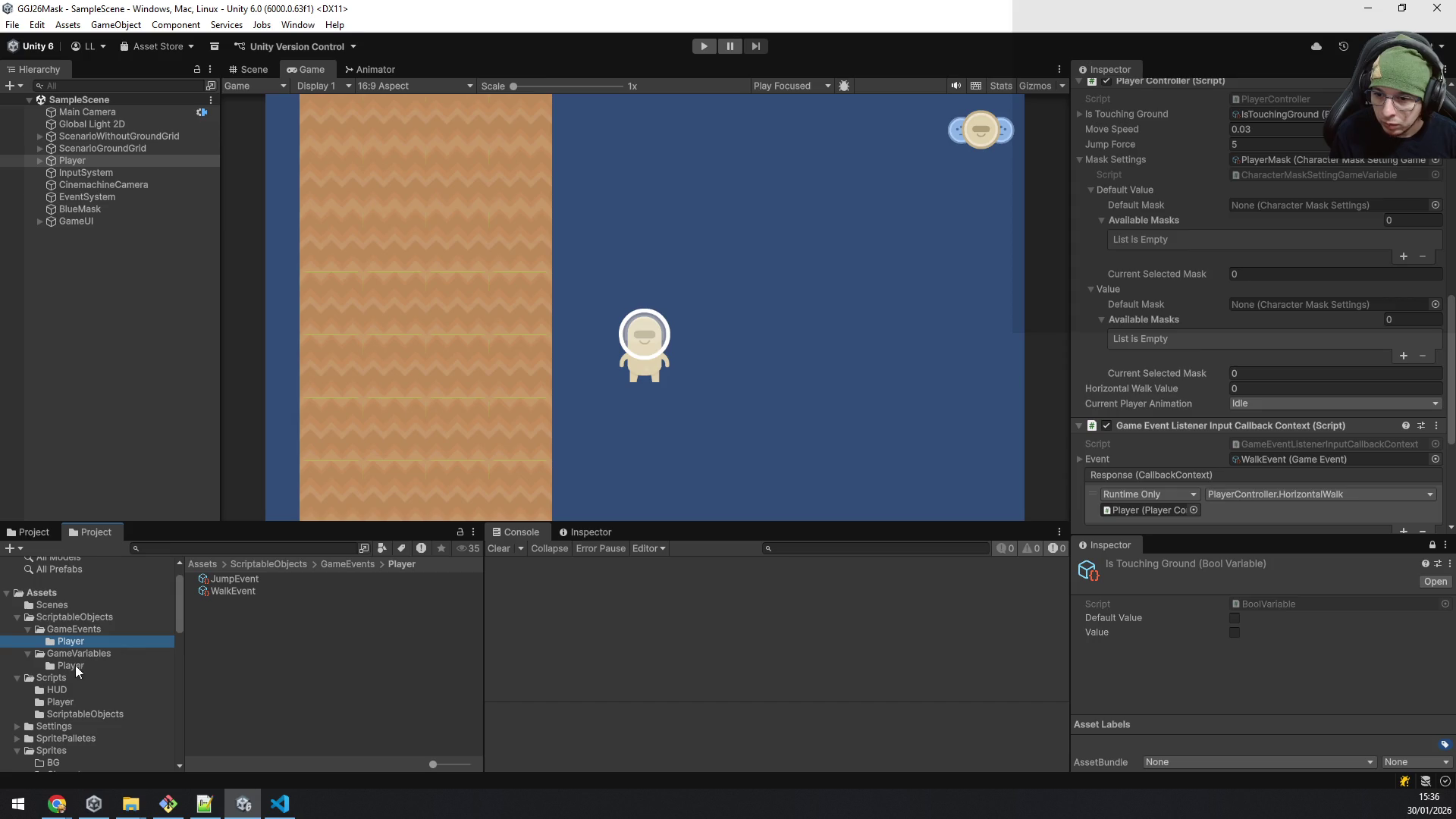
left_click(68, 665)
left_click(221, 590)
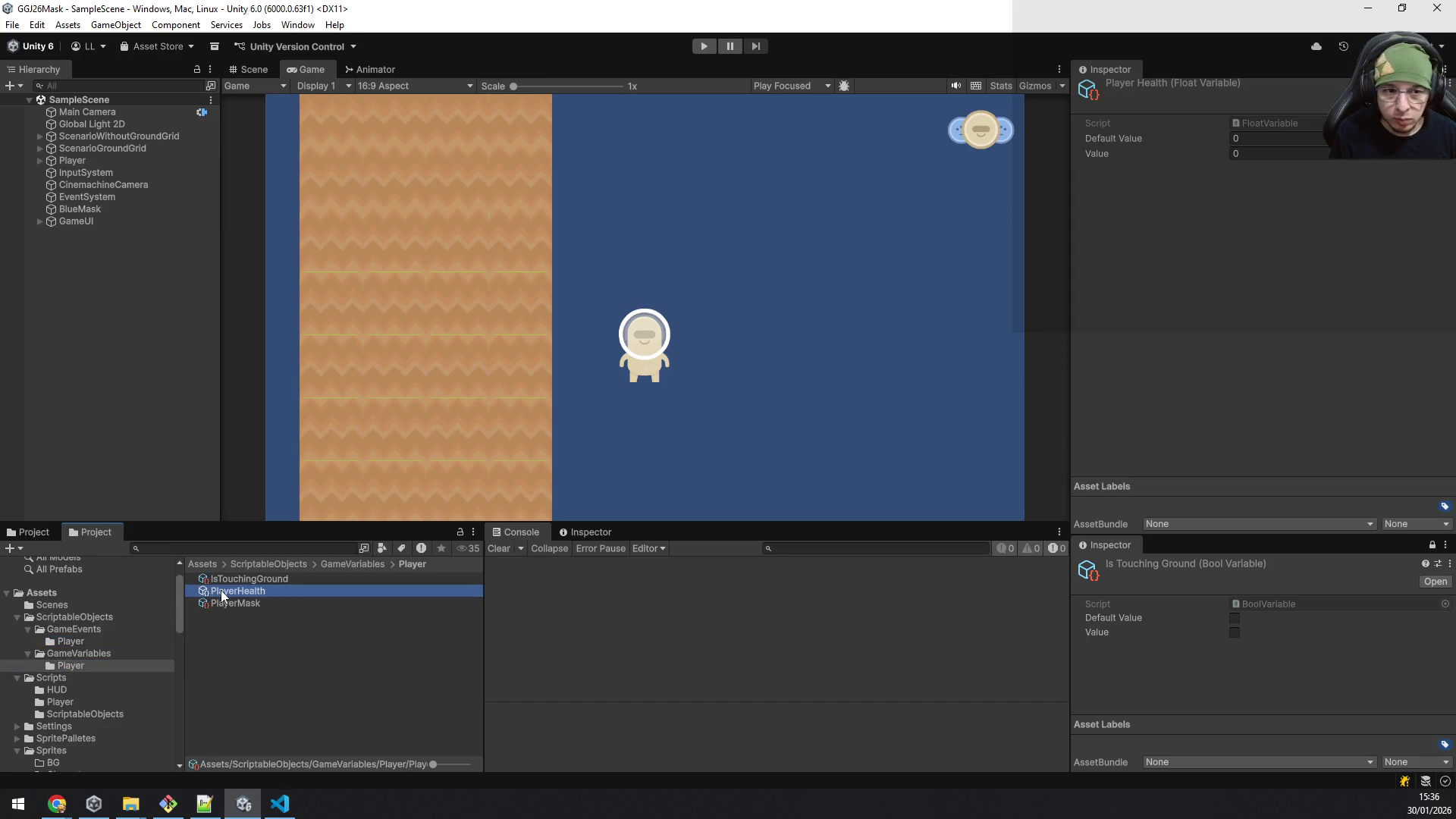
Step: Try PlayerHealth default values 1 and 23 and current values 54 and 123123
left_click(1257, 138)
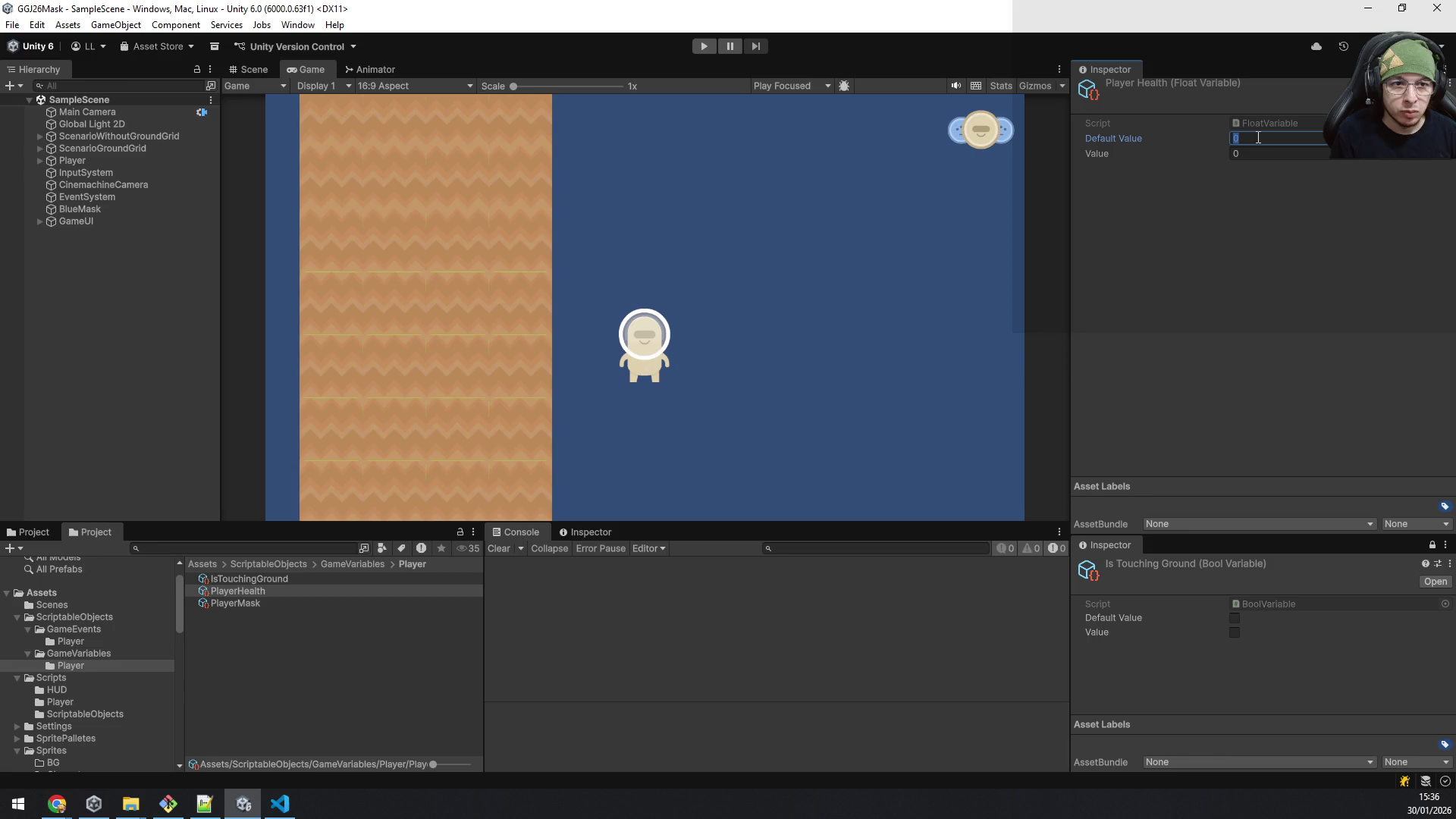
type("1")
key("Tab")
type("54")
key("Return")
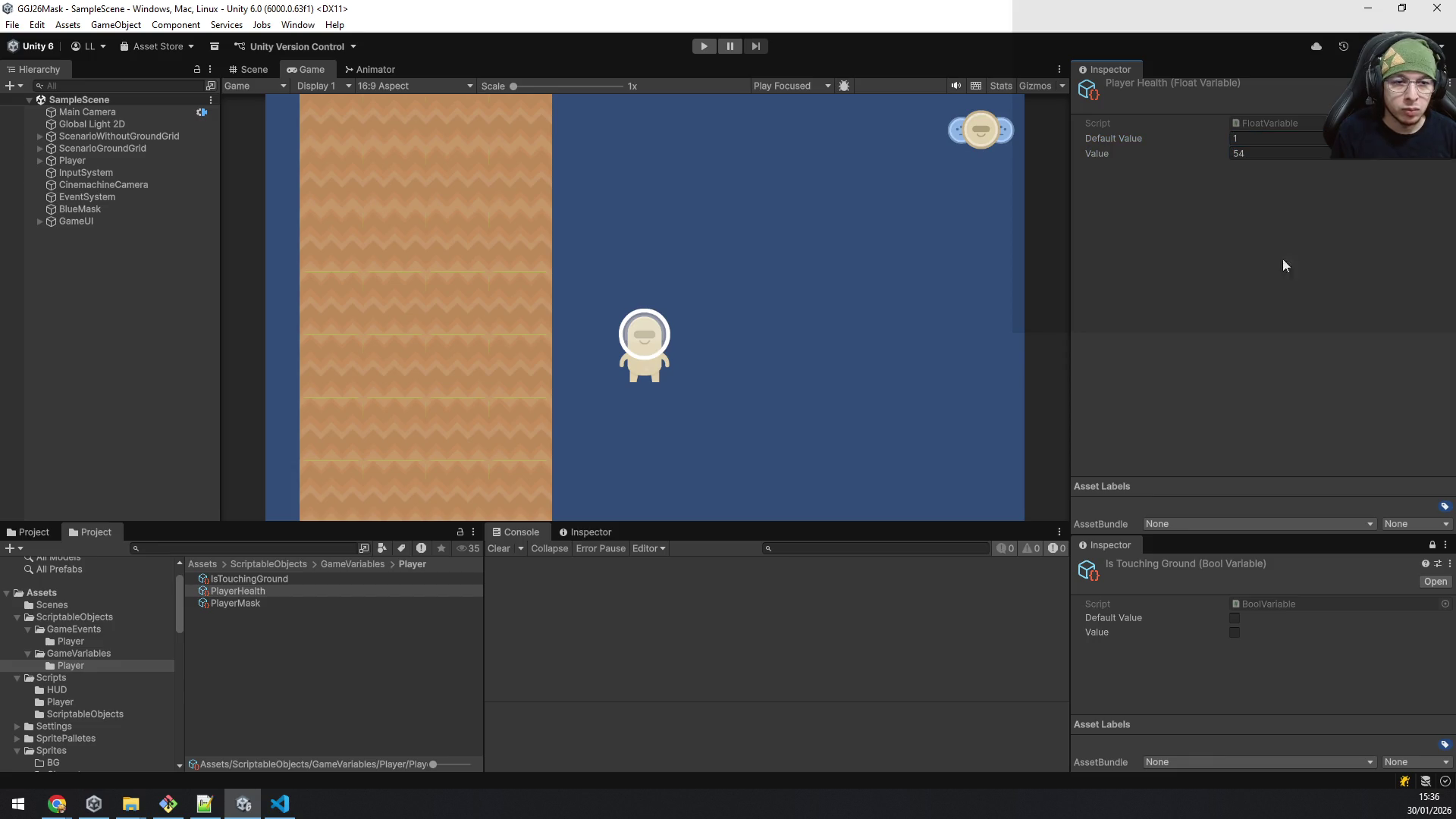
left_click(1253, 138)
type("23")
key("Return")
left_click(1266, 155)
type("123123")
key("Return")
Step: Reset PlayerHealth's default value to 0, then inspect IsTouchingGround and PlayerMask
left_click(1259, 141)
type("0")
key("Tab")
key("BackSpace")
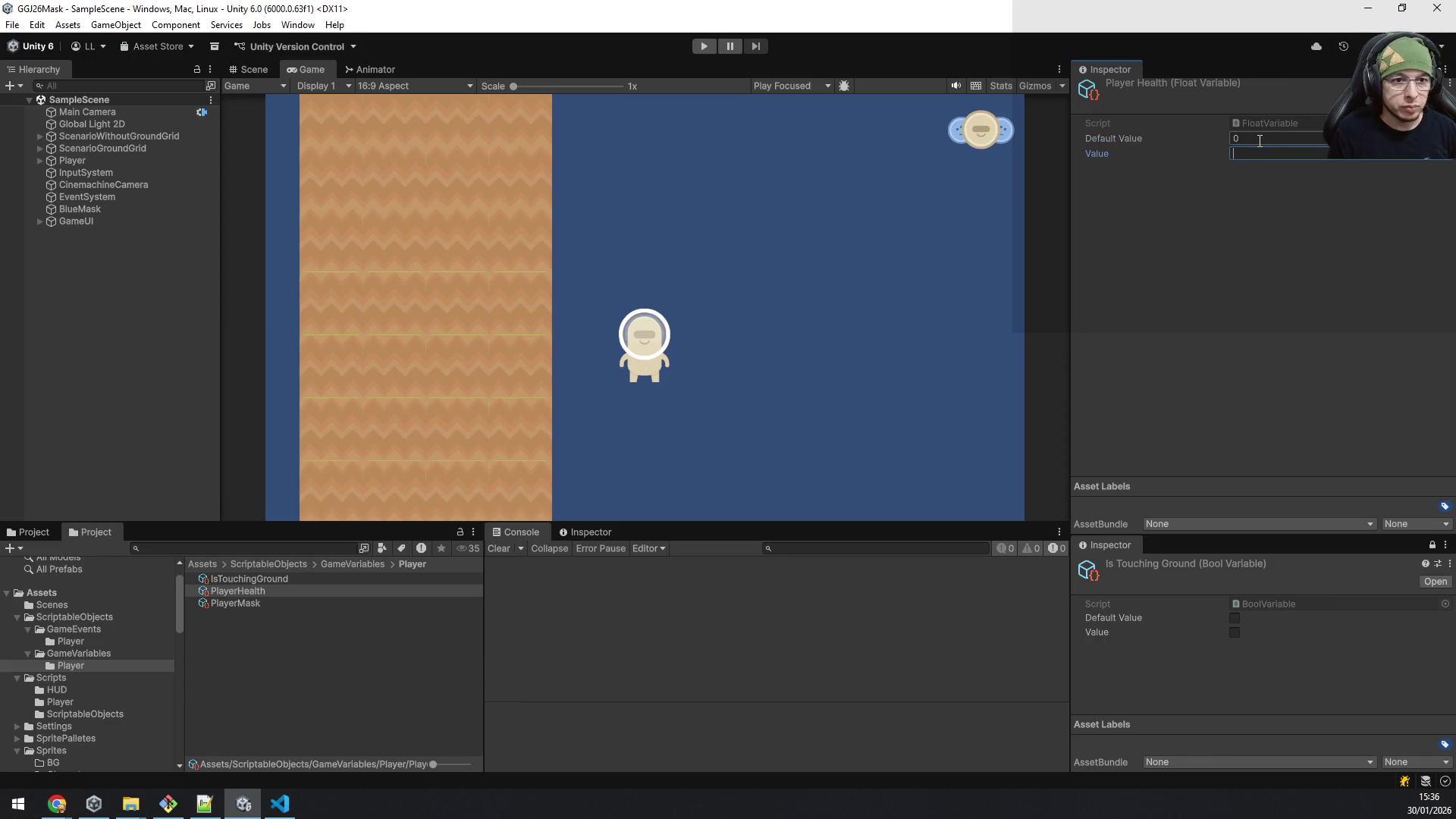
left_click(262, 580)
left_click(255, 604)
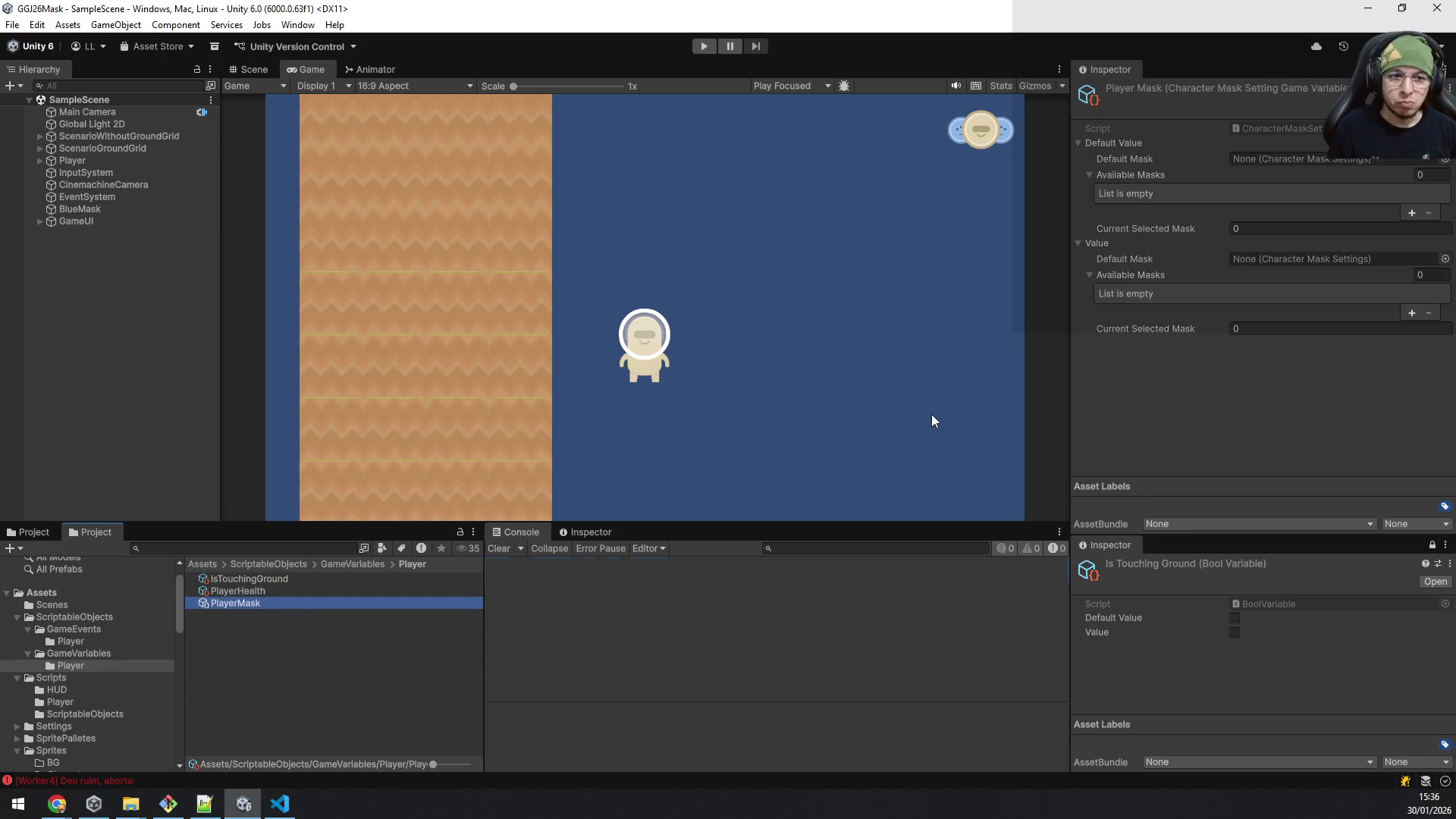
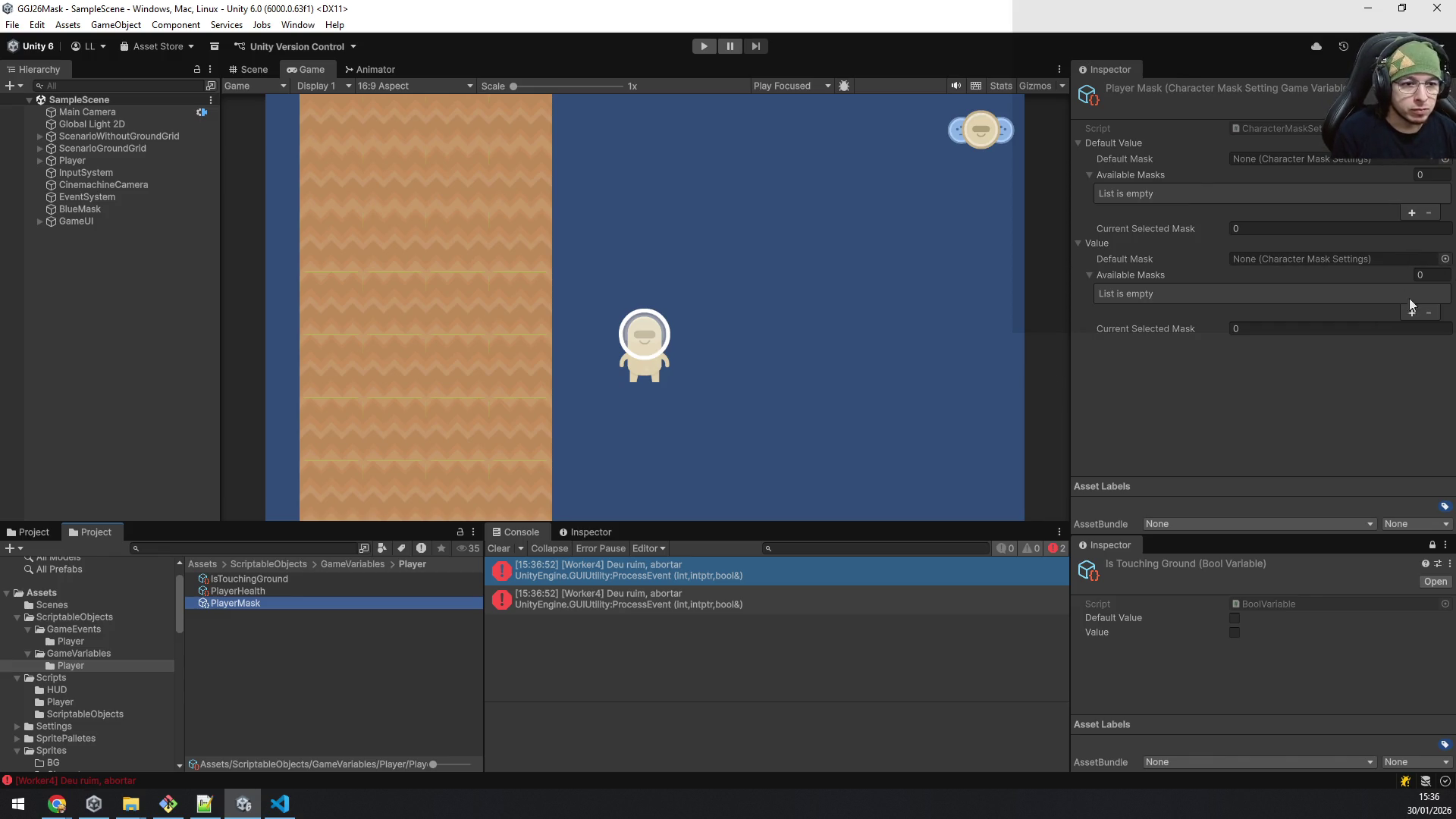
Step: Add and then remove an Available Masks element, briefly glancing at the code editor
left_click(1404, 319)
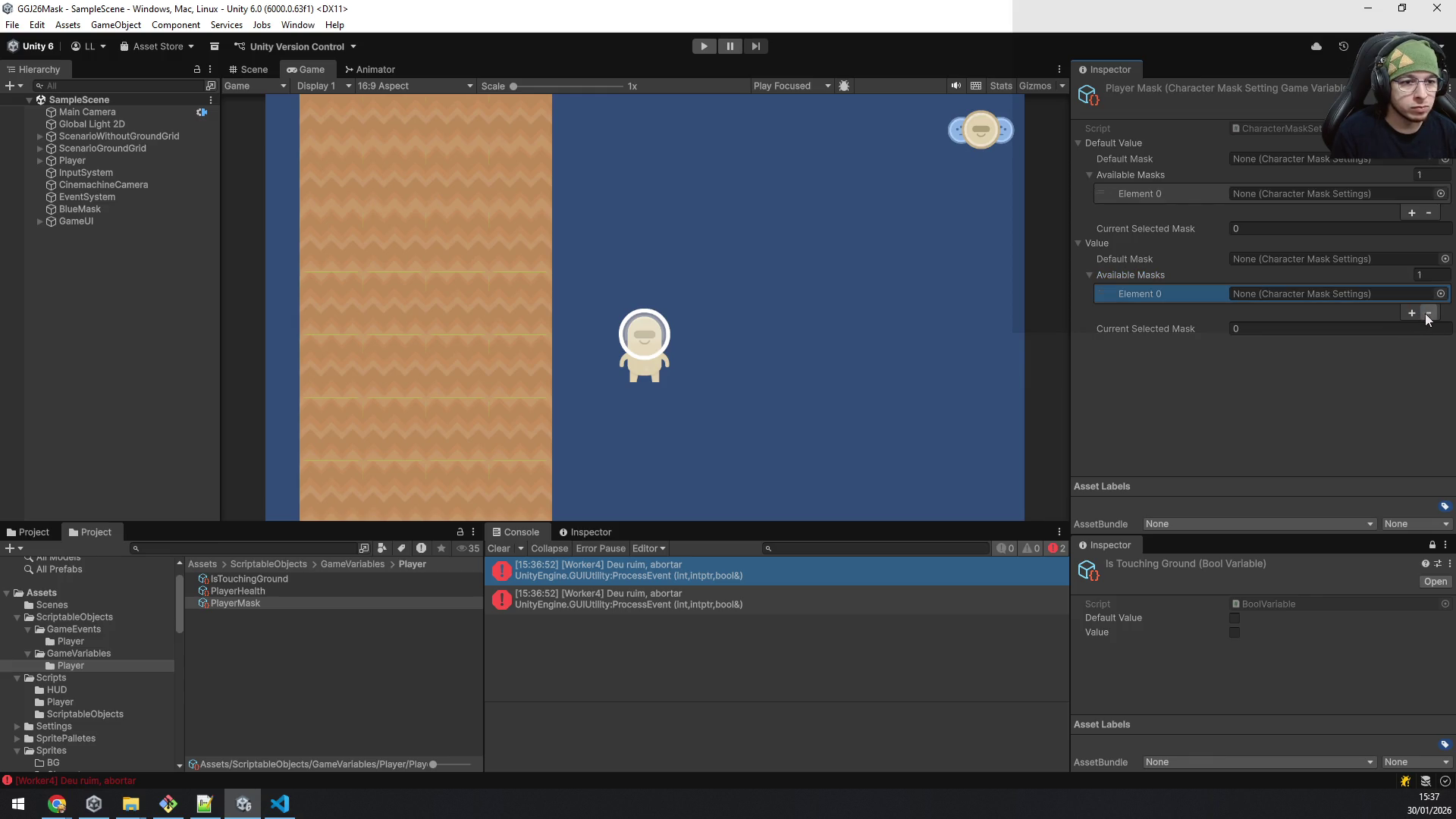
left_click(1429, 328)
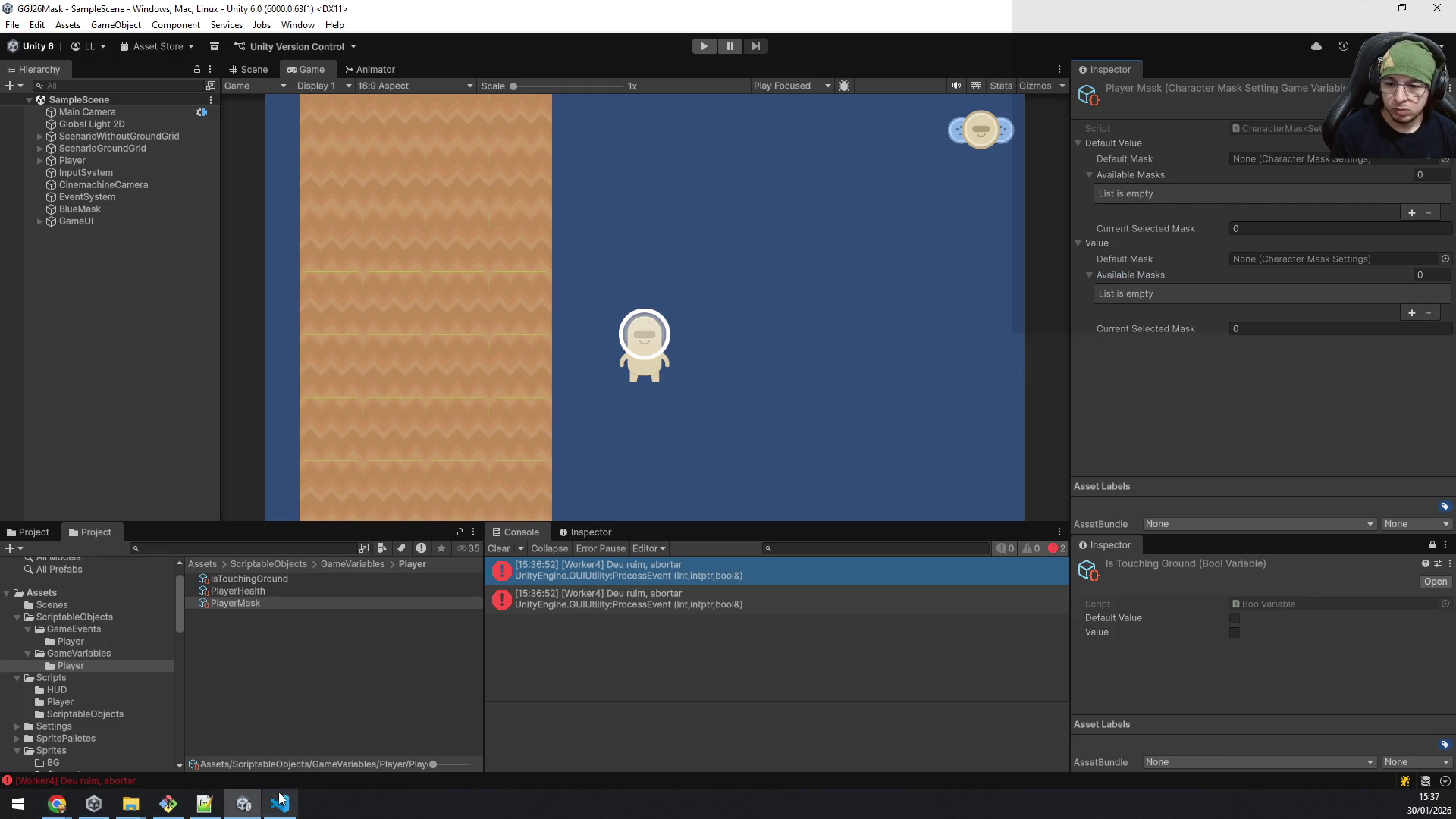
left_click(280, 802)
key("alt+Tab")
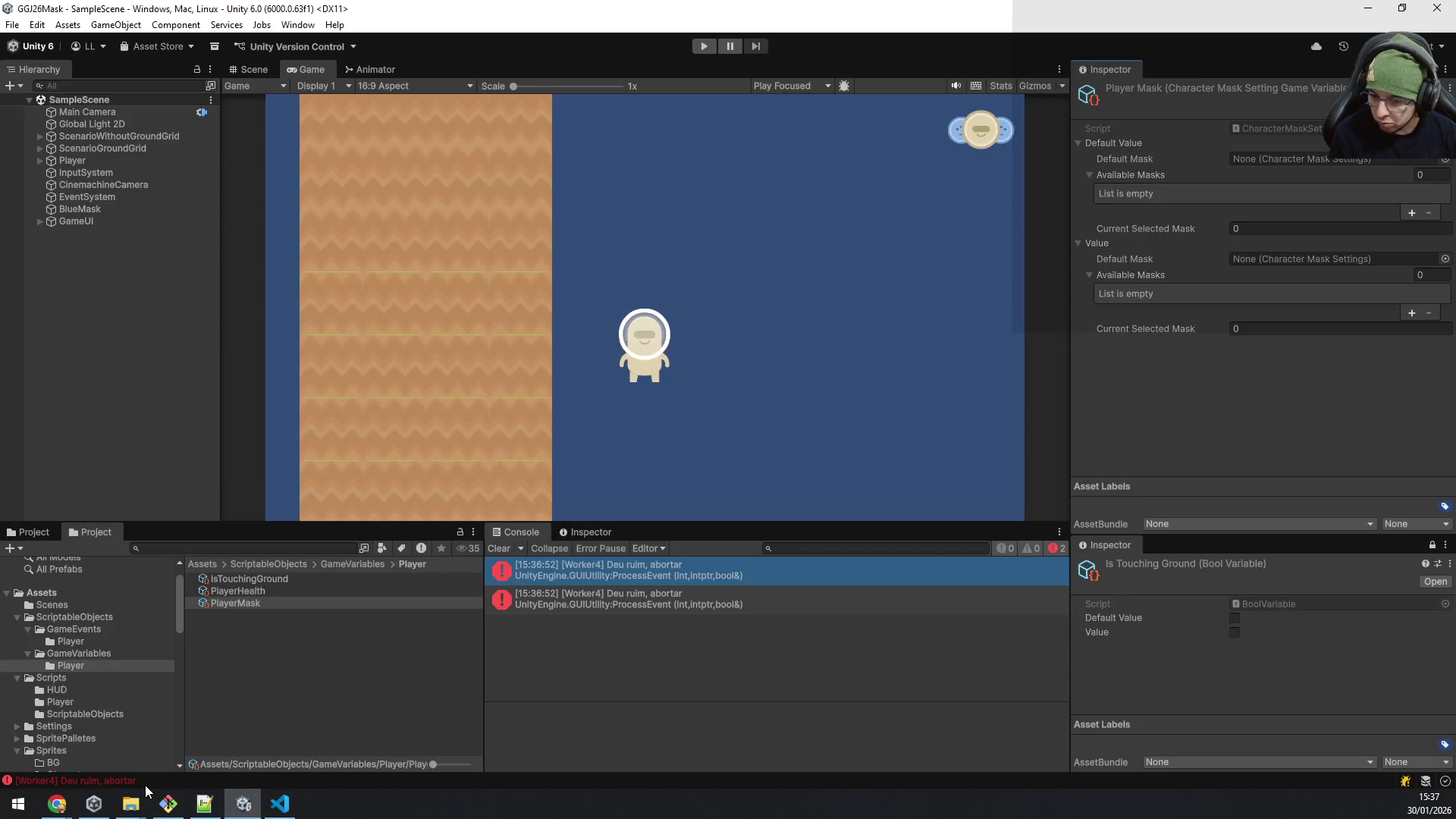
Step: Compare the two 'Deu ruim, abortar' Console errors, then switch to VS Code
left_click(651, 599)
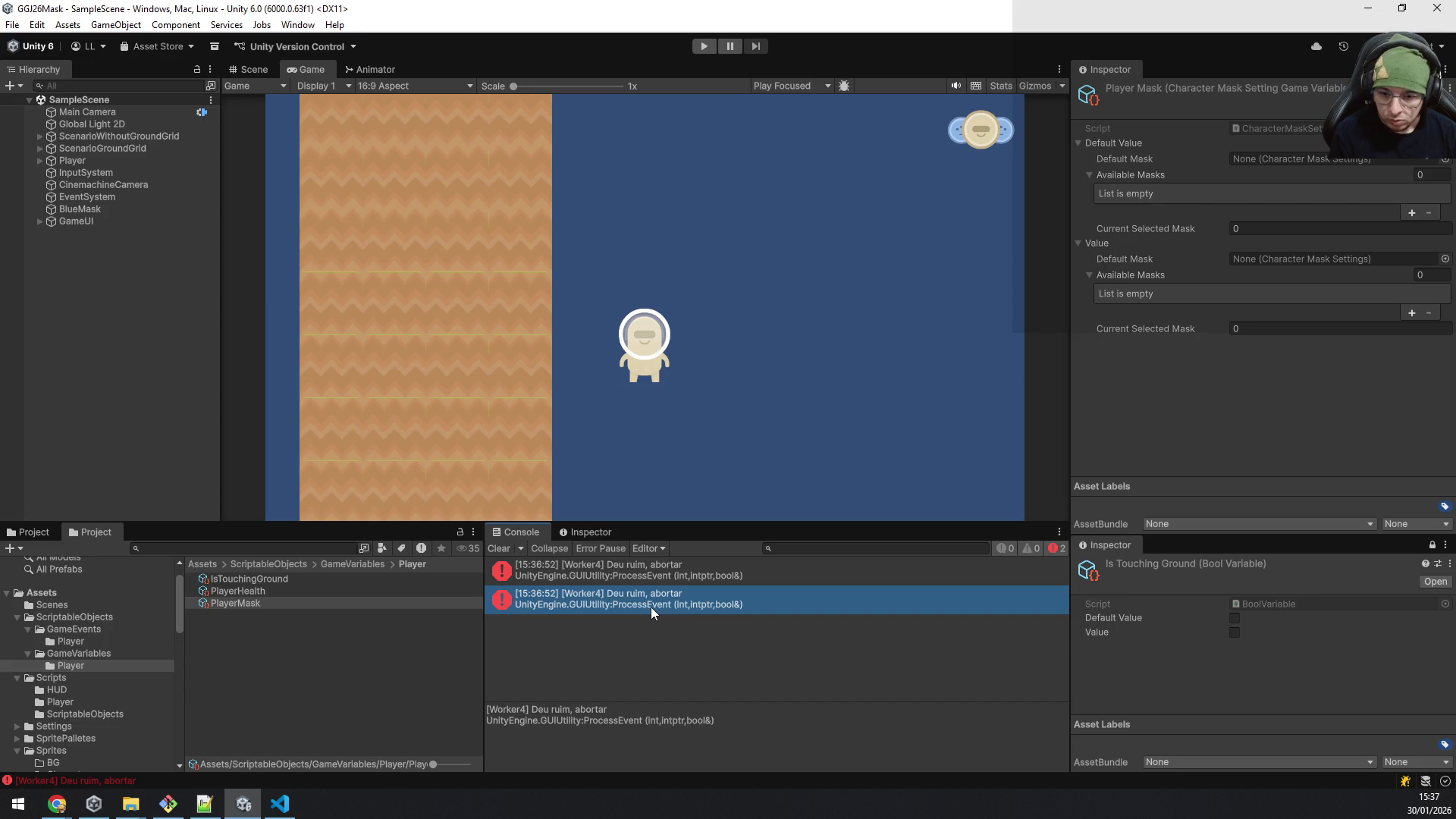
left_click(640, 573)
left_click(633, 598)
left_click(625, 571)
left_click(617, 599)
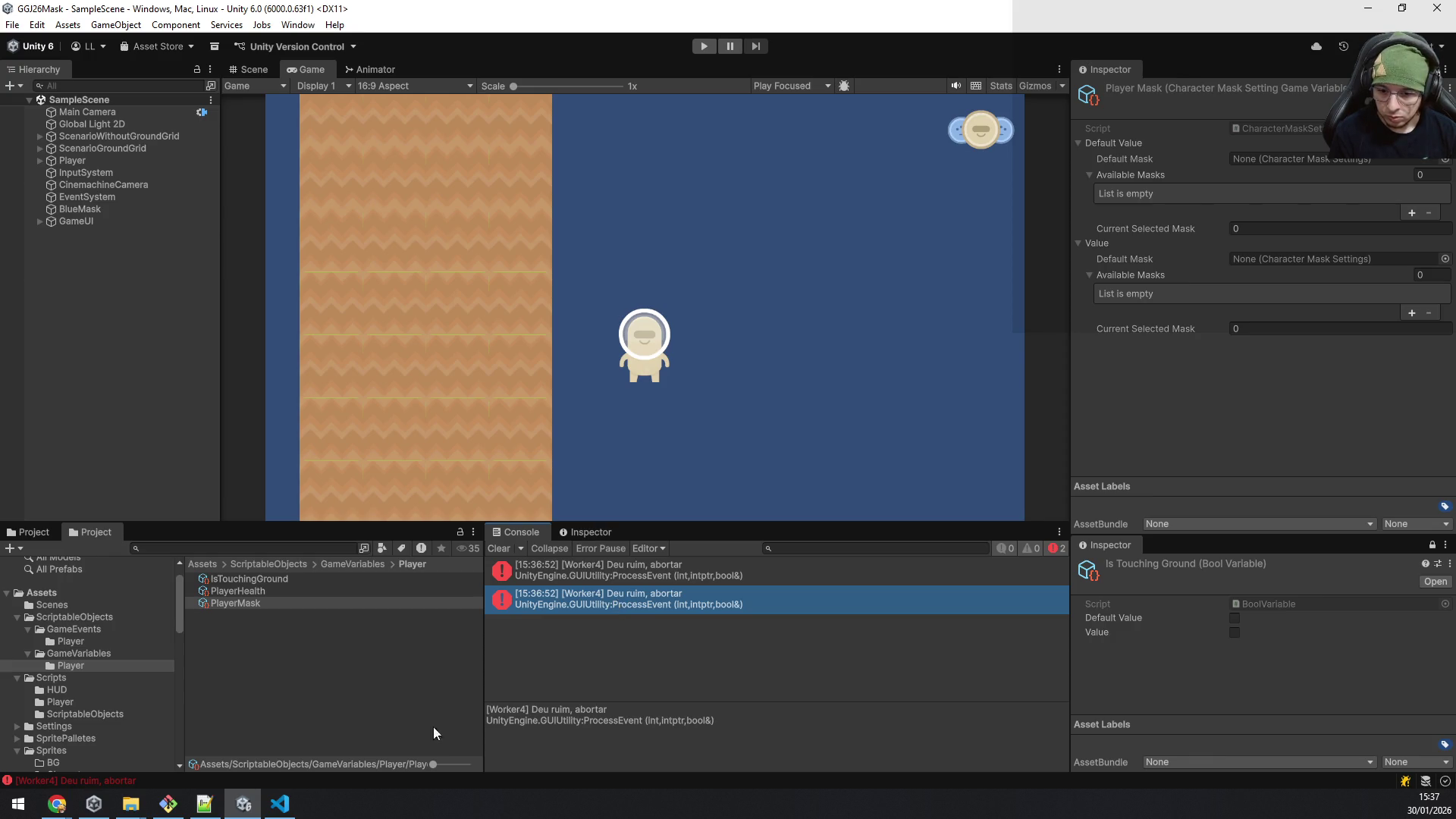
left_click(643, 564)
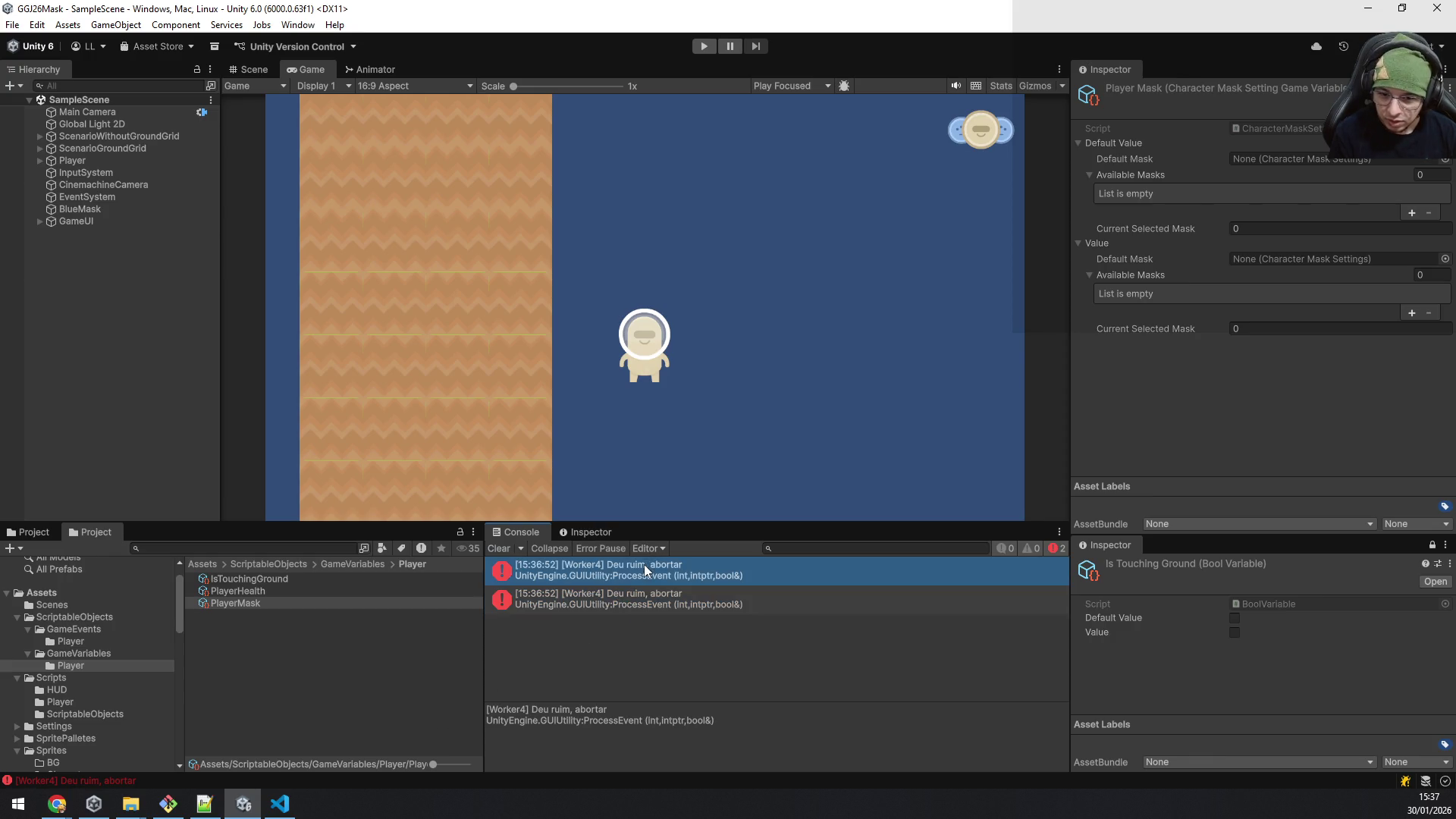
left_click(621, 597)
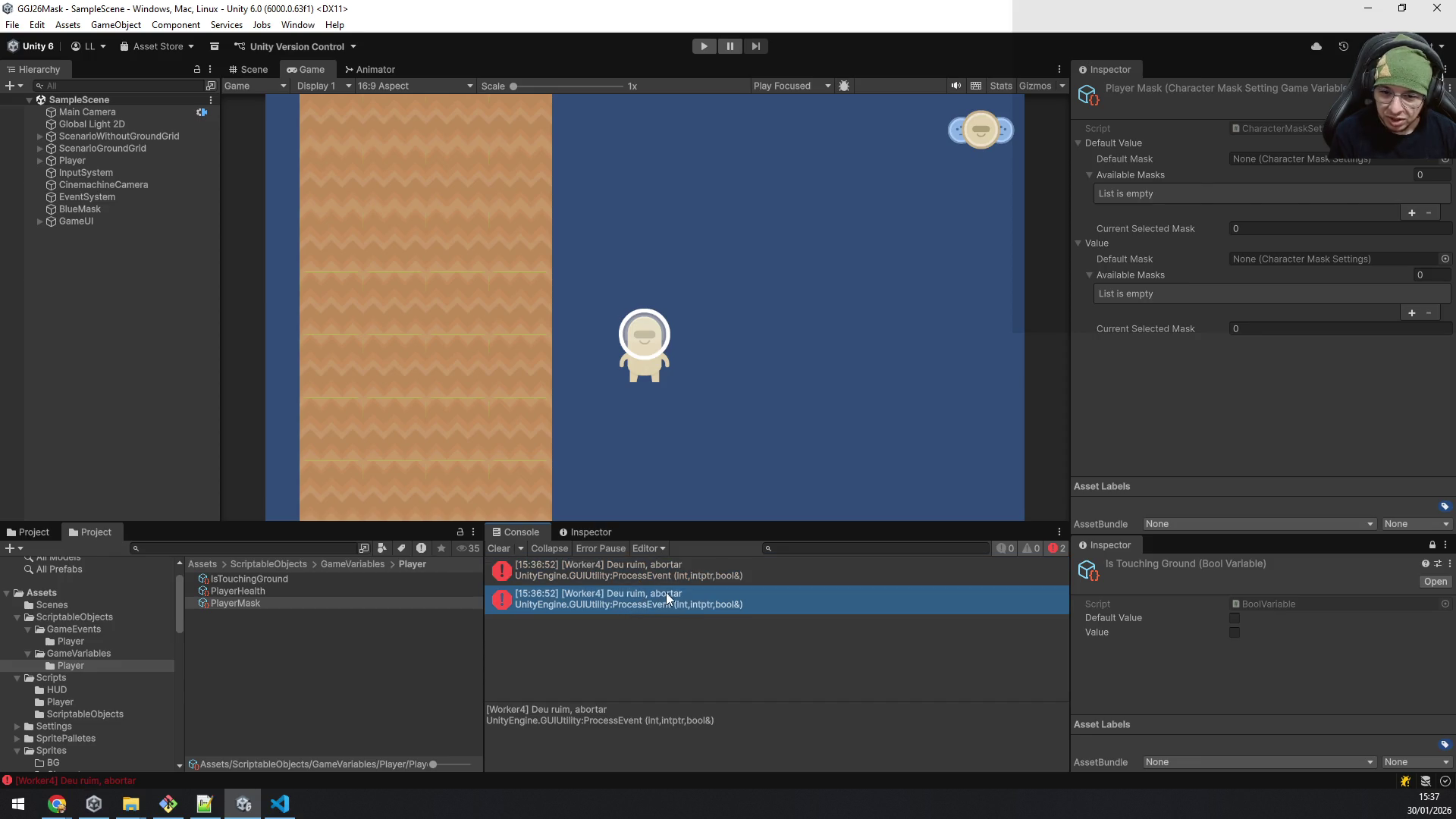
left_click(294, 803)
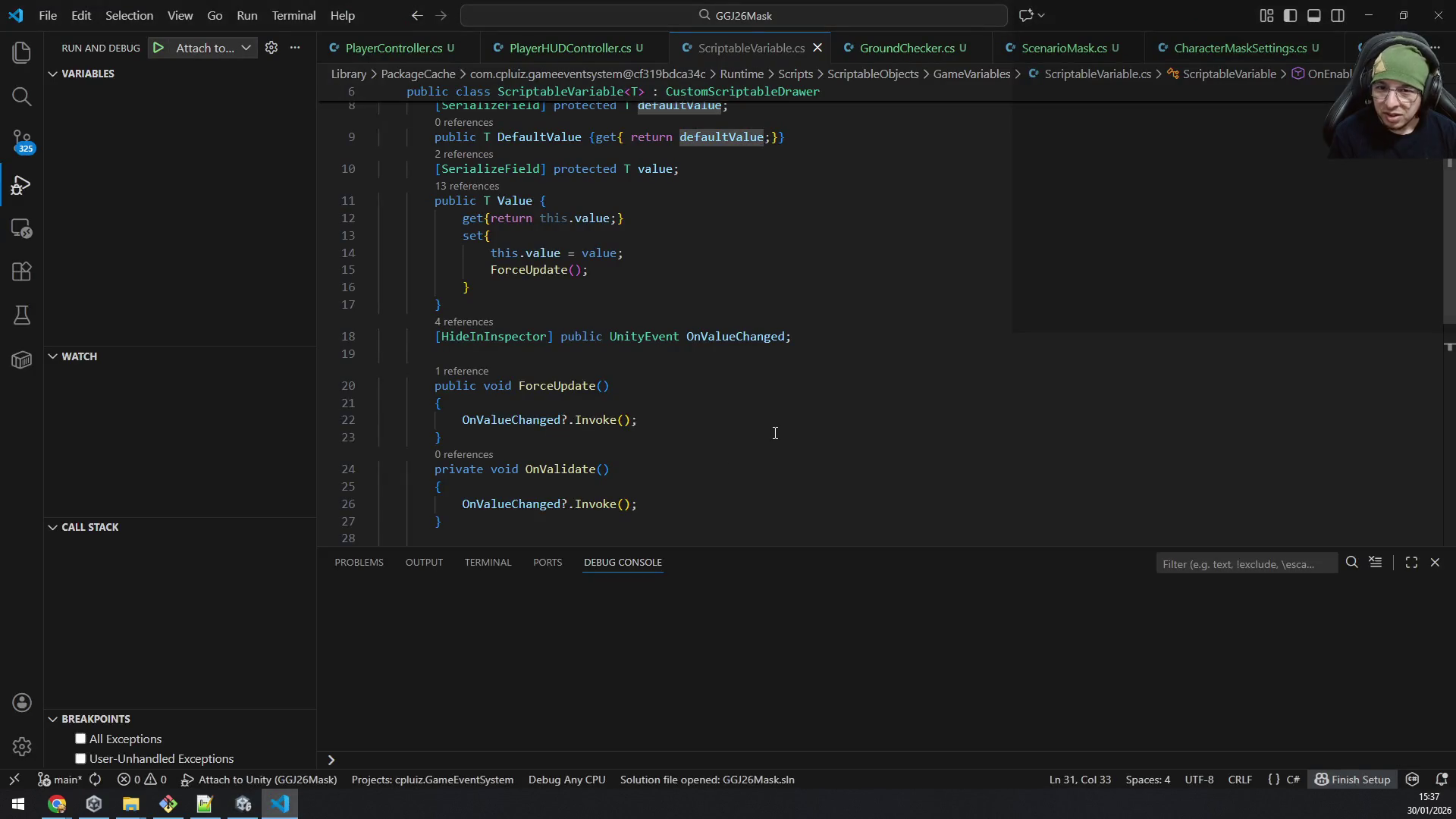
Step: Browse the GroundChecker.cs, ScenarioMask.cs, CharacterMaskSettings.cs and PlayerController.cs tabs
scroll(777, 432, "up", 2)
scroll(777, 431, "down", 4)
scroll(808, 374, "down", 2)
scroll(810, 374, "up", 6)
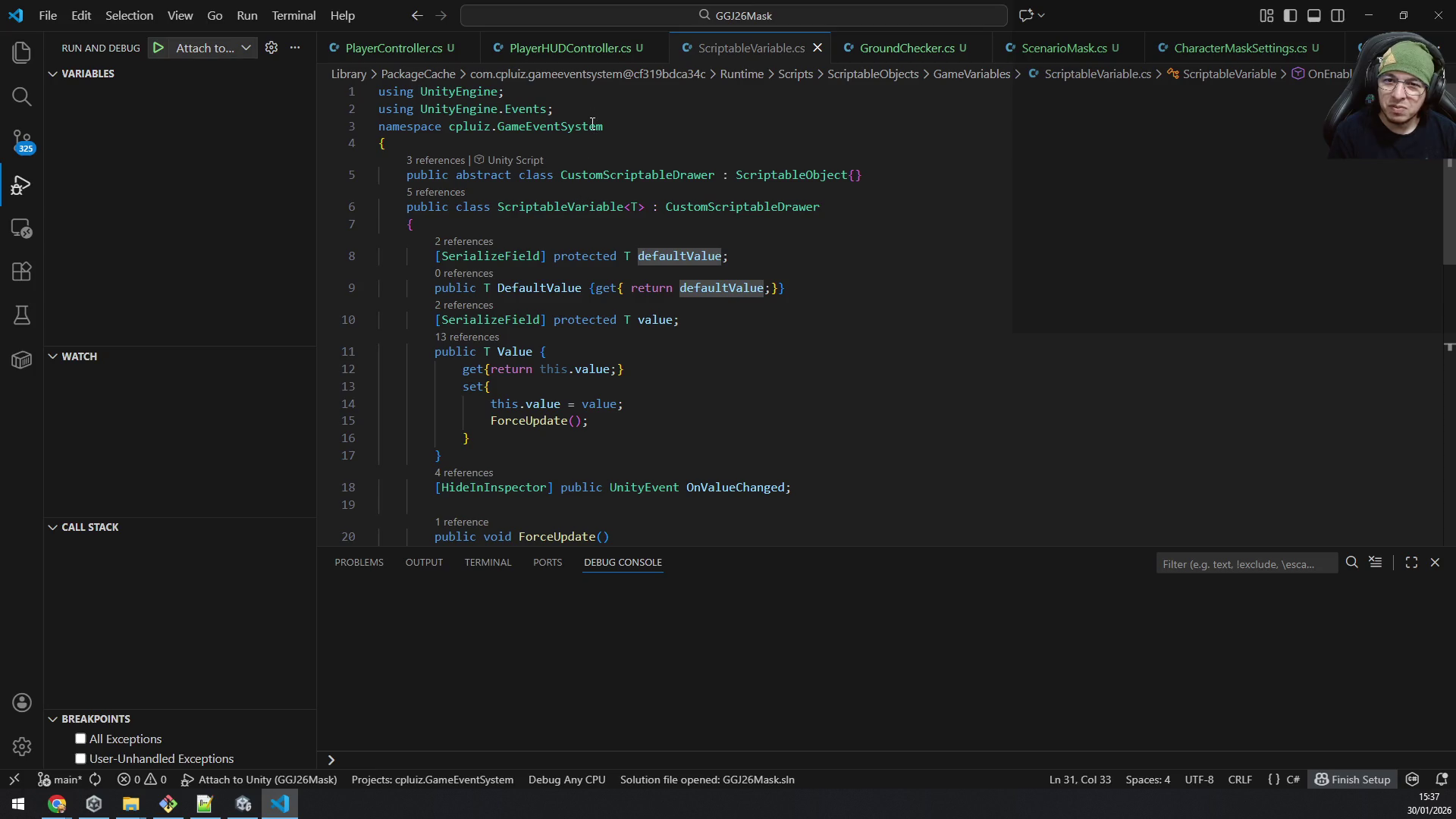
left_click(902, 48)
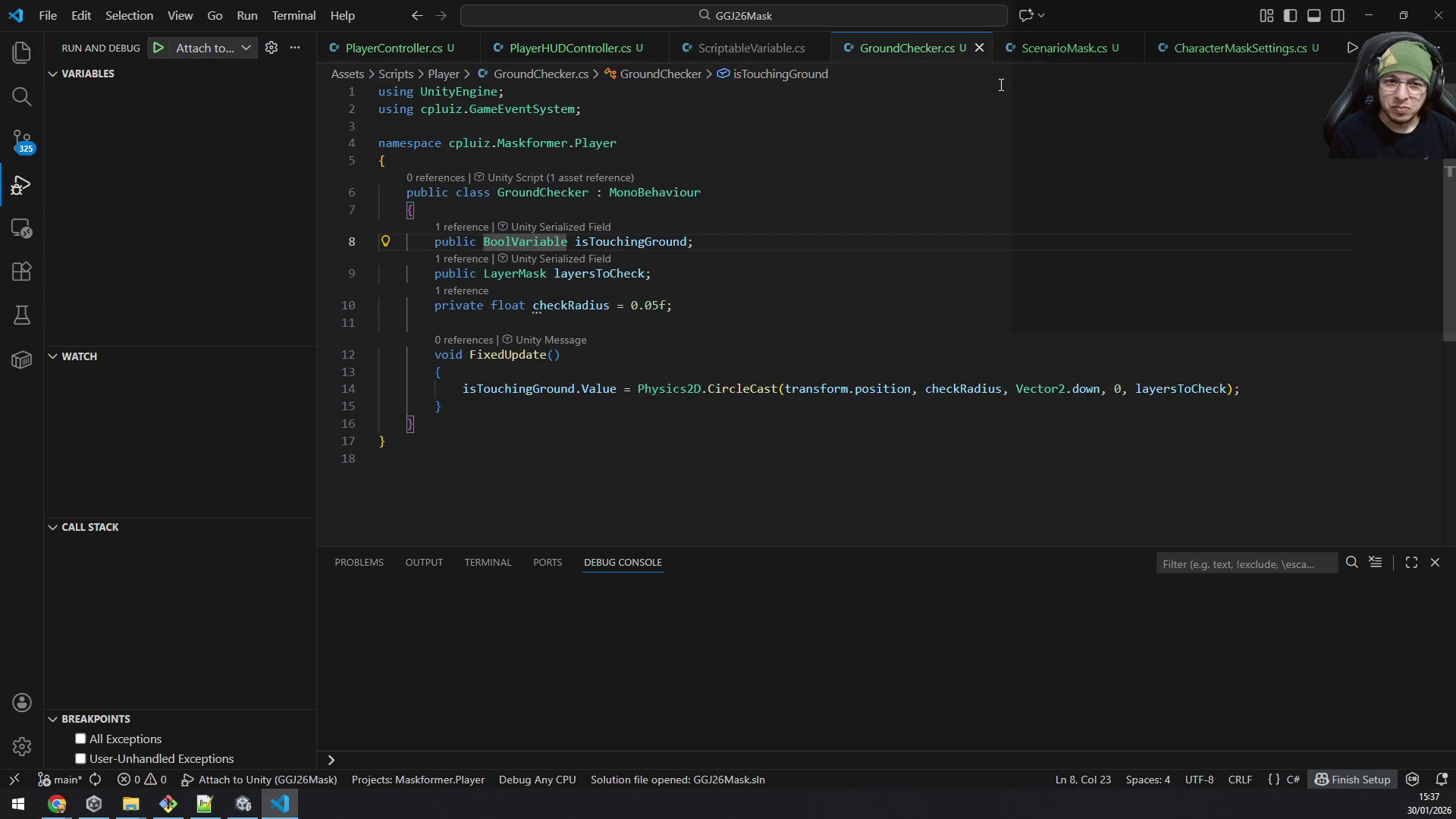
left_click(1061, 47)
scroll(1164, 94, "up", 3)
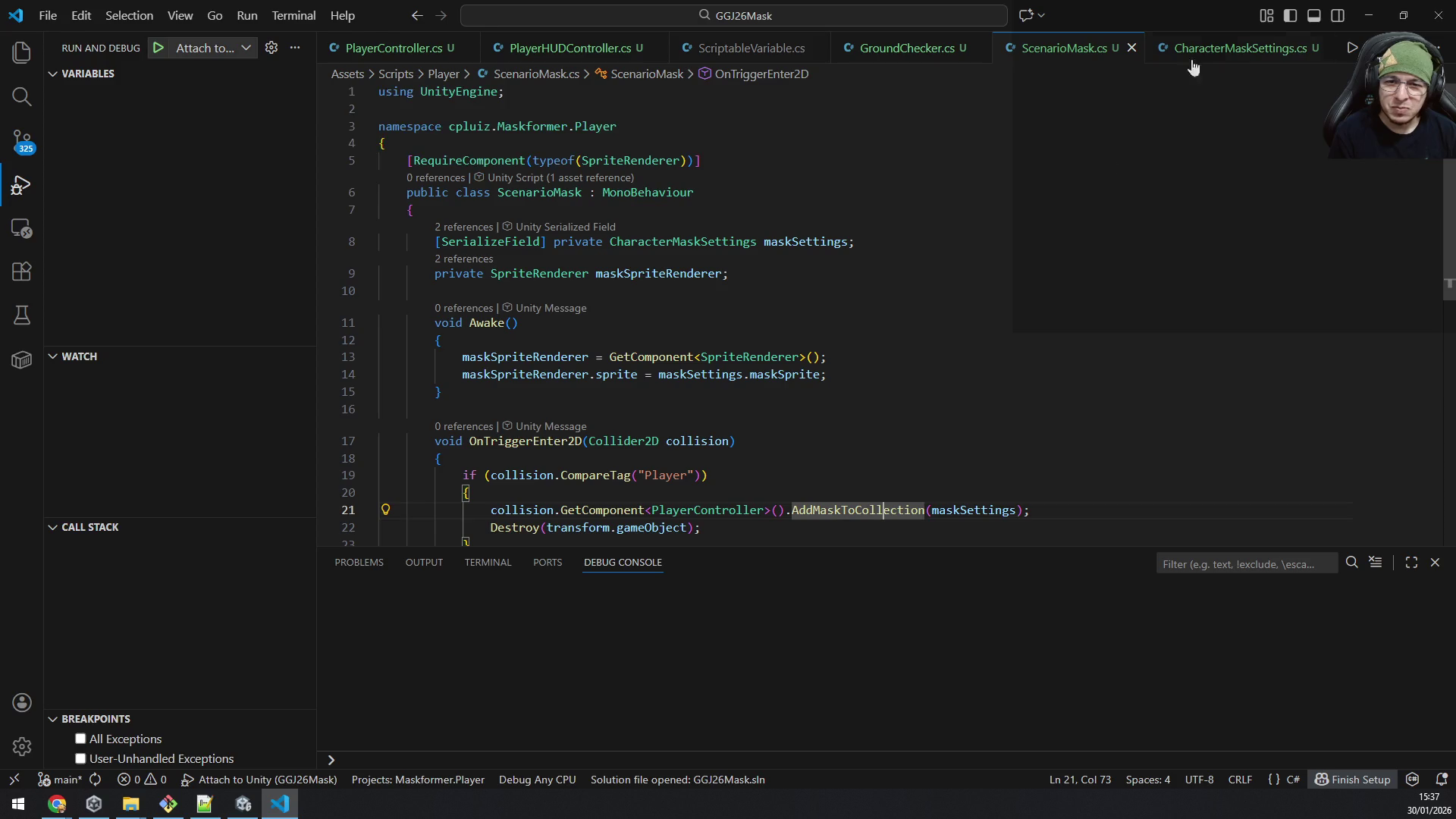
left_click(1225, 47)
left_click(413, 53)
scroll(906, 279, "down", 20)
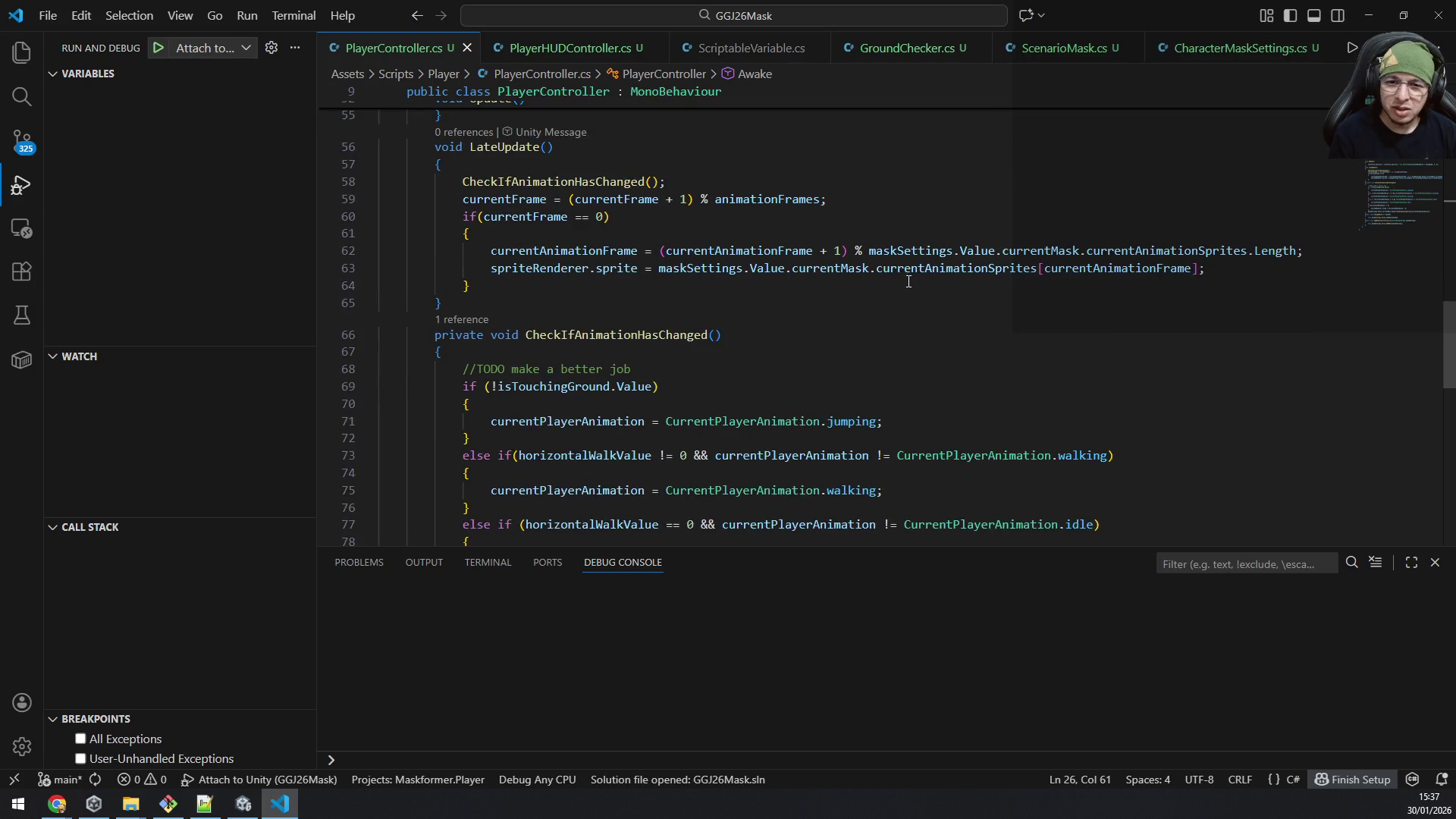
scroll(981, 279, "down", 5)
Step: Search the project for 'deu ruim', jump to the logging line, then return to Unity
key("ctrl+shift+f")
type("deu r")
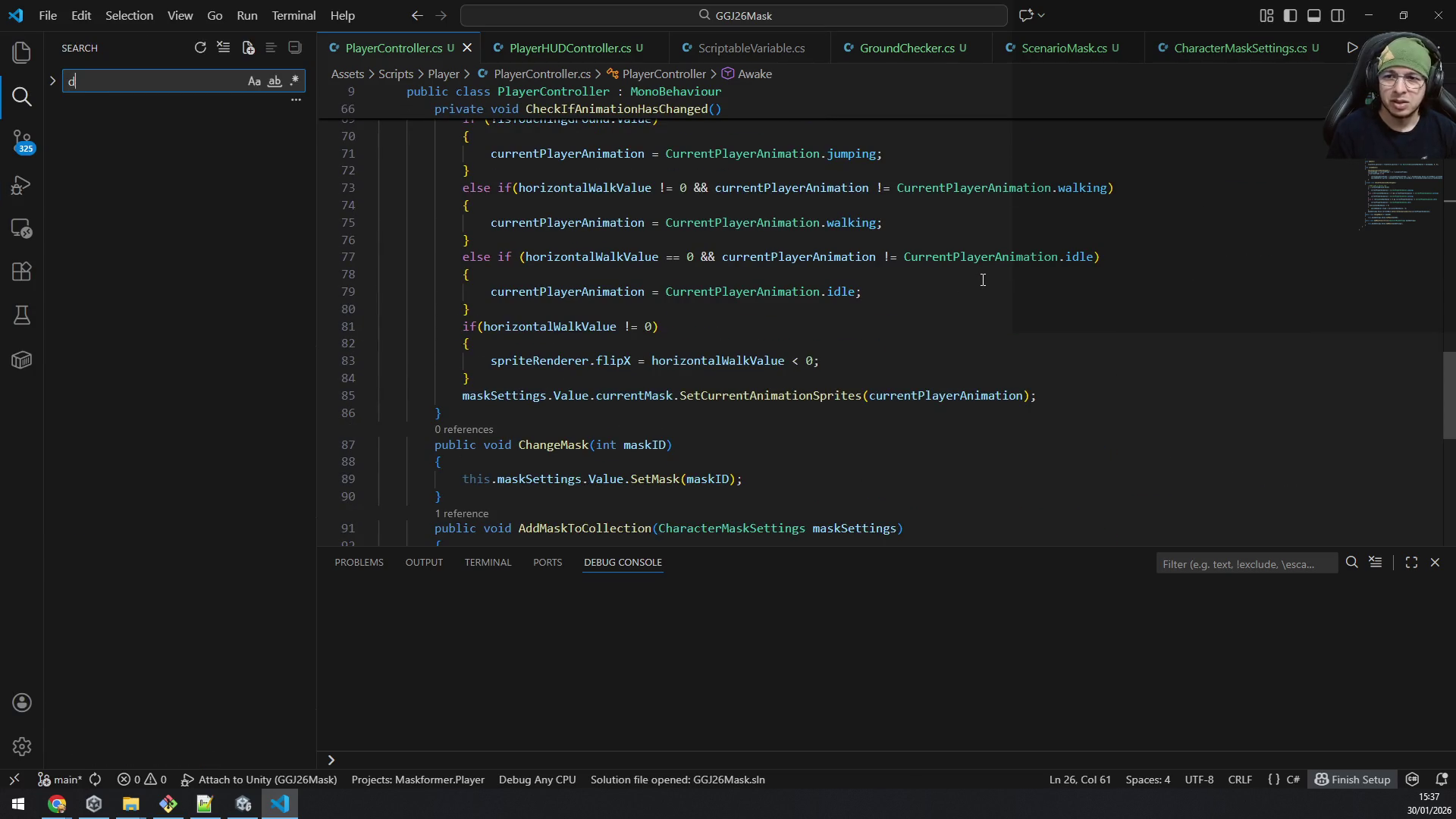
type("uim")
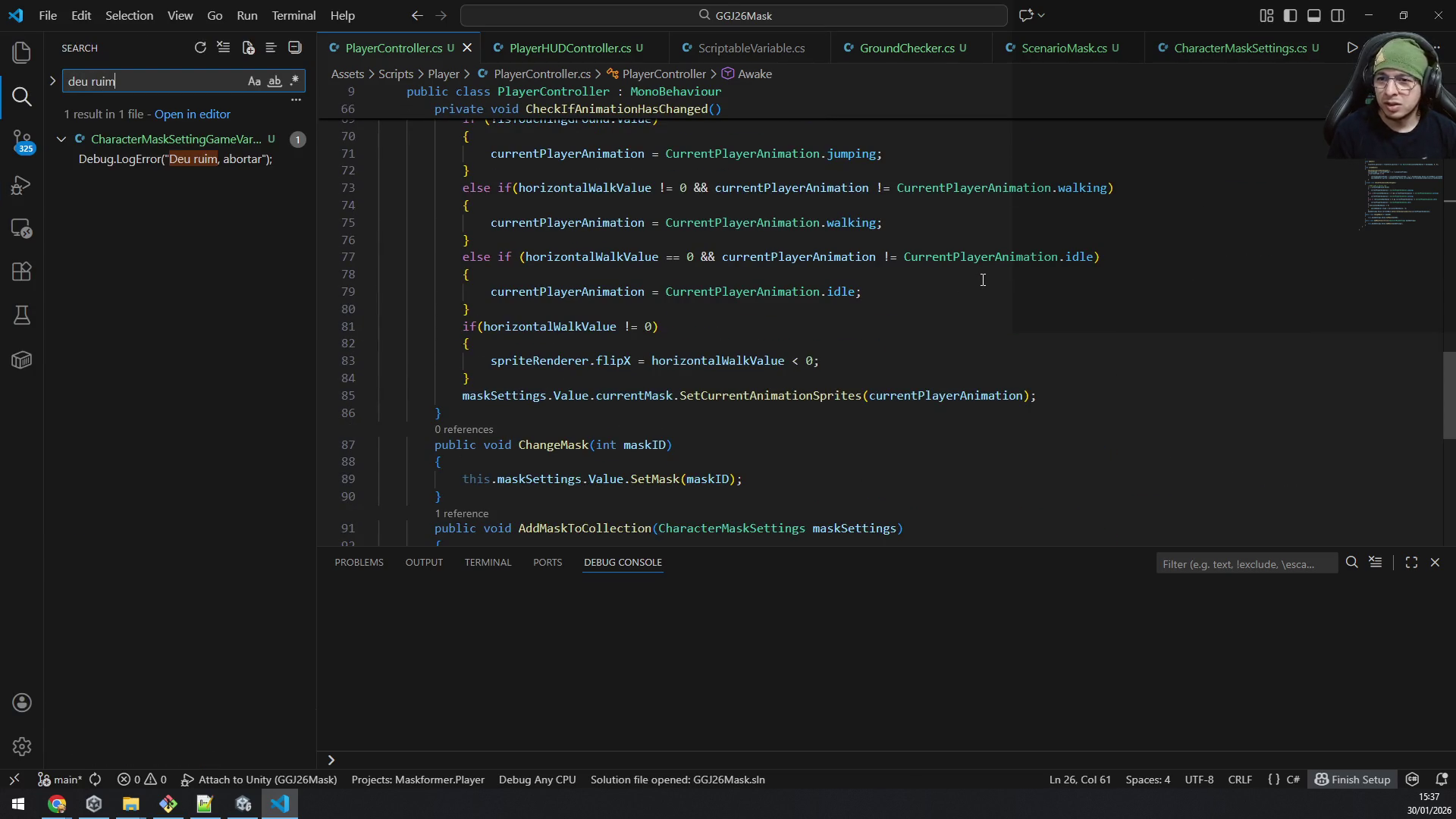
left_click(159, 162)
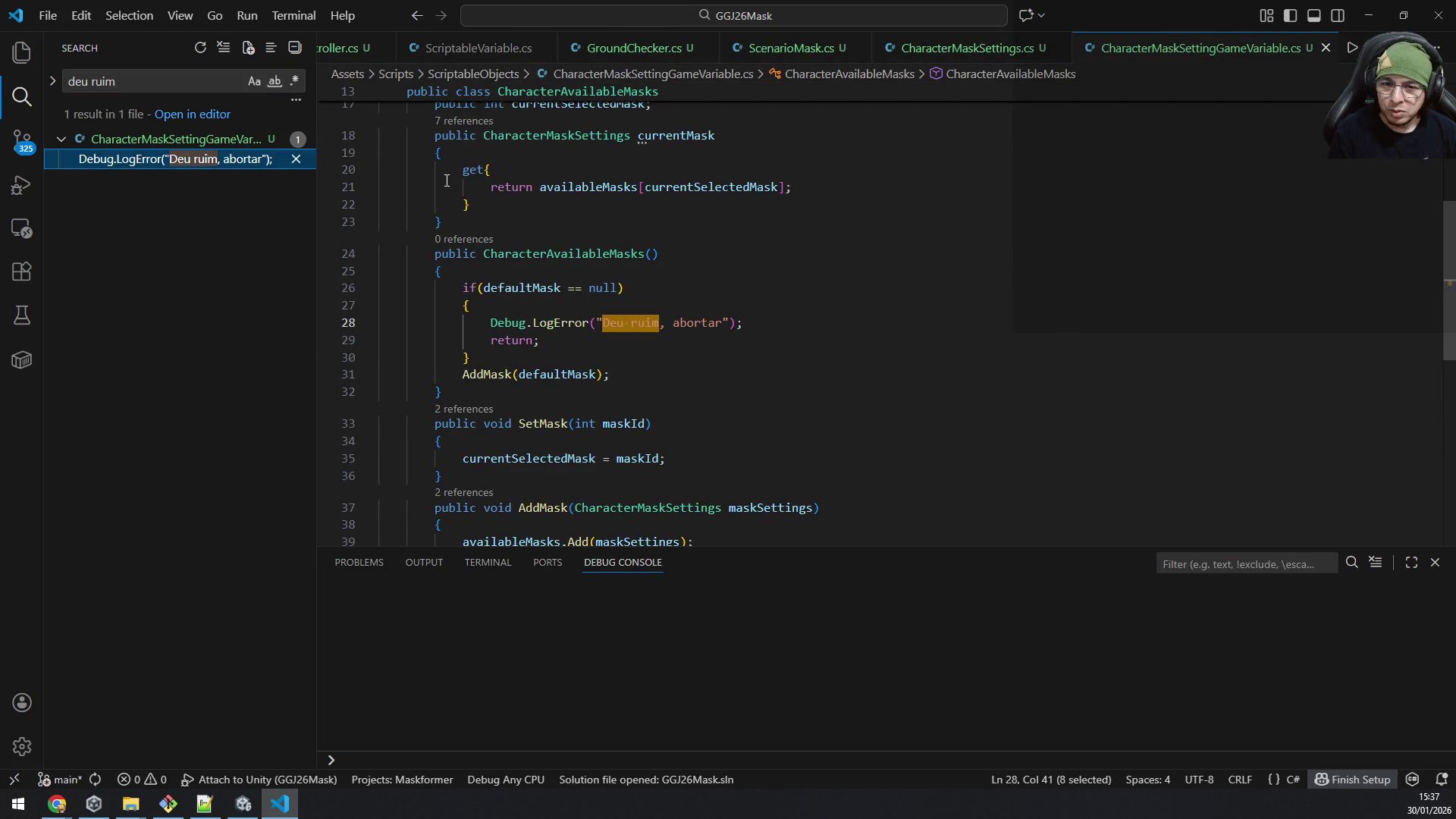
left_click(296, 160)
key("alt+Tab")
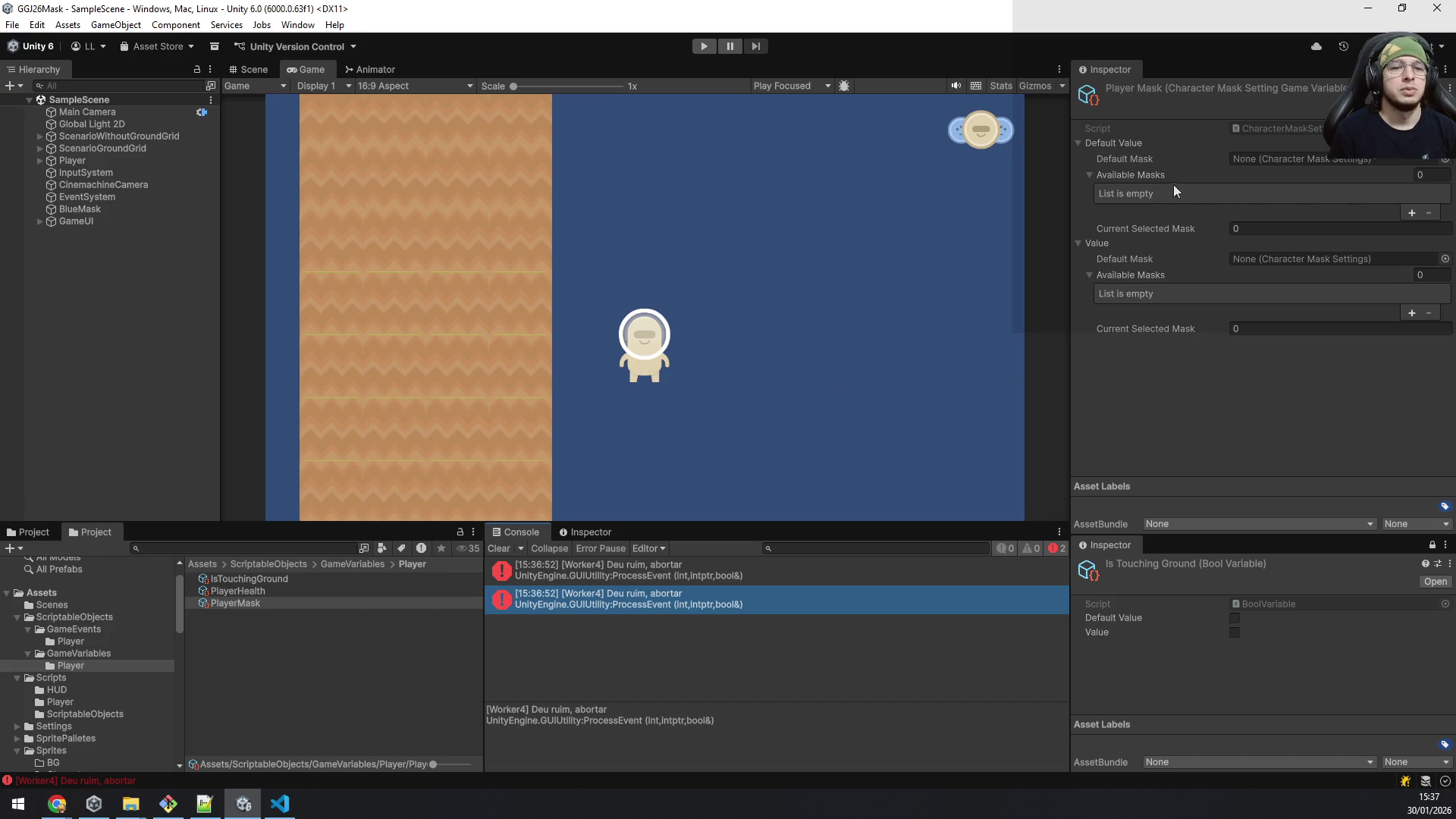
Step: Collapse and re-expand the Default Value mask list, leaving the Available Masks size unchanged
left_click(1089, 174)
left_click(1090, 173)
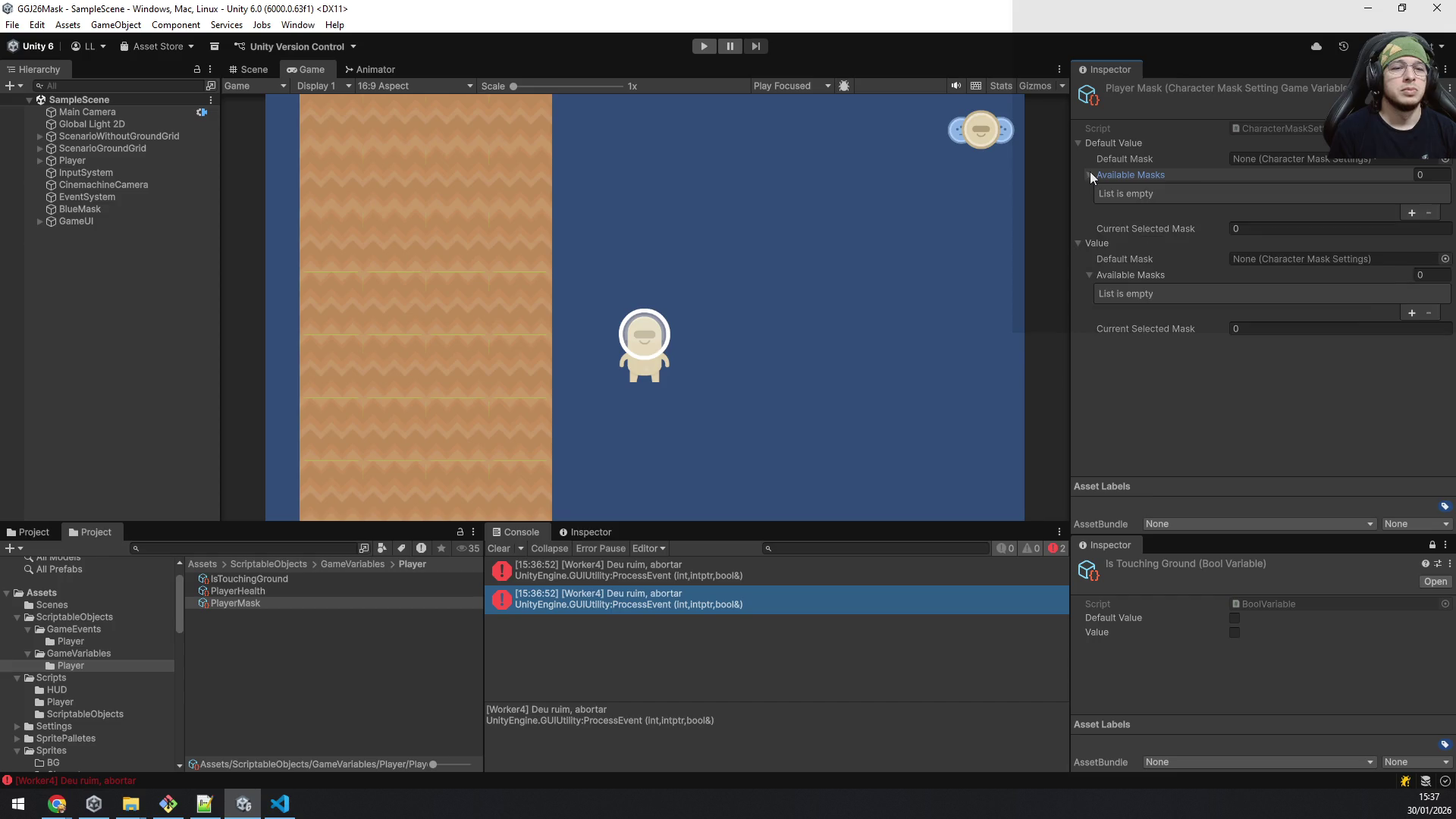
left_click(1425, 174)
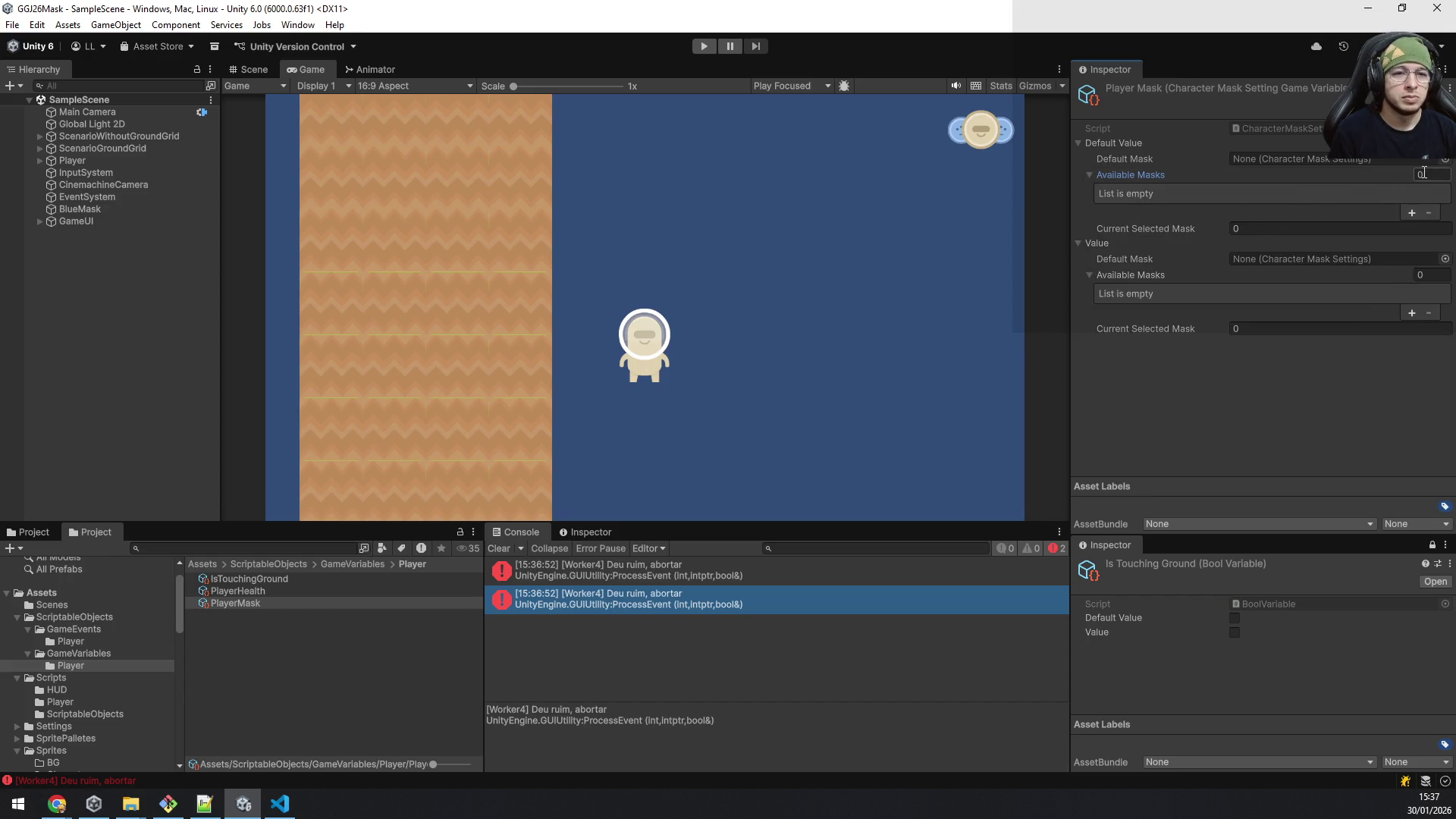
key("Return")
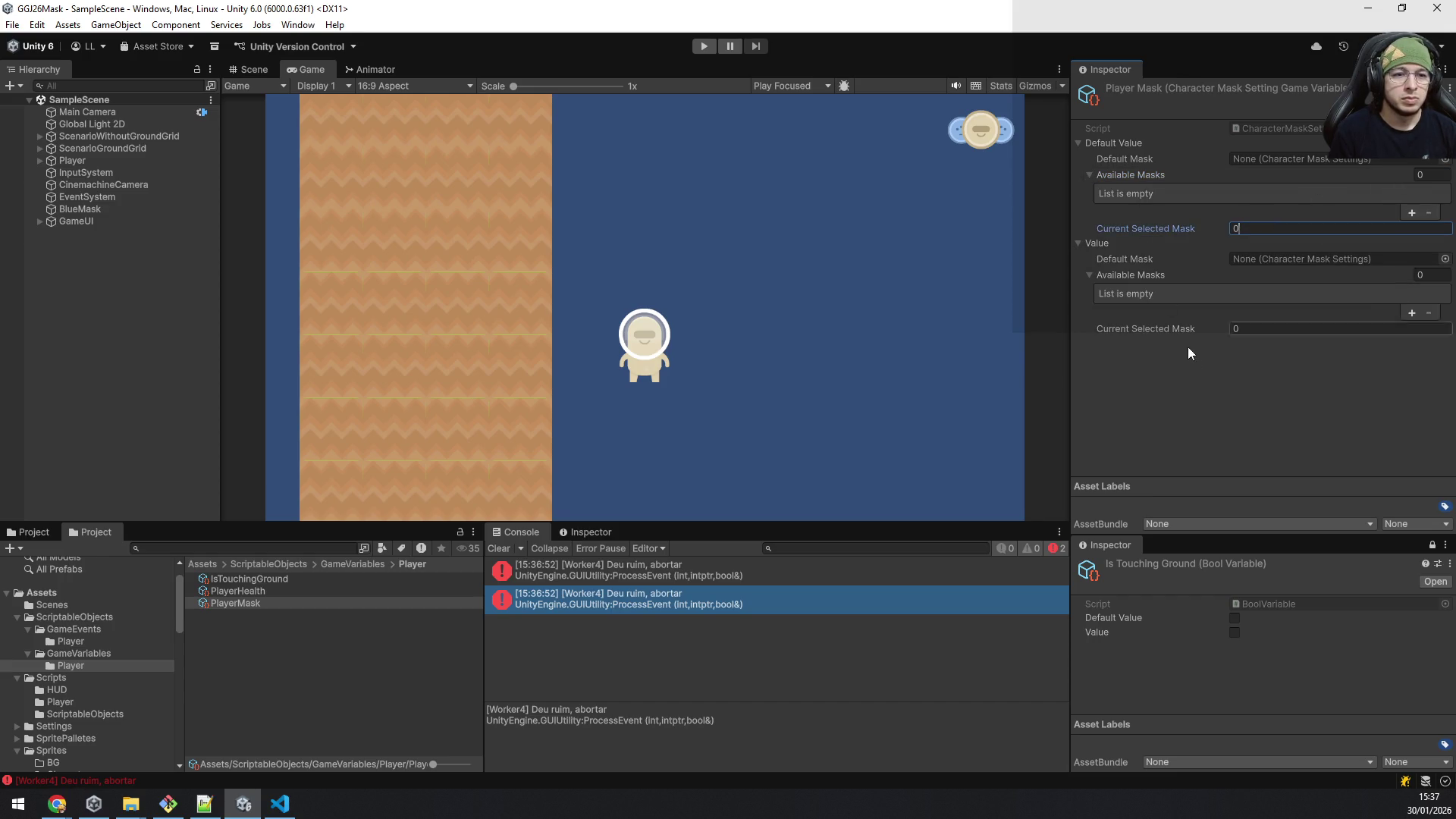
left_click(1258, 229)
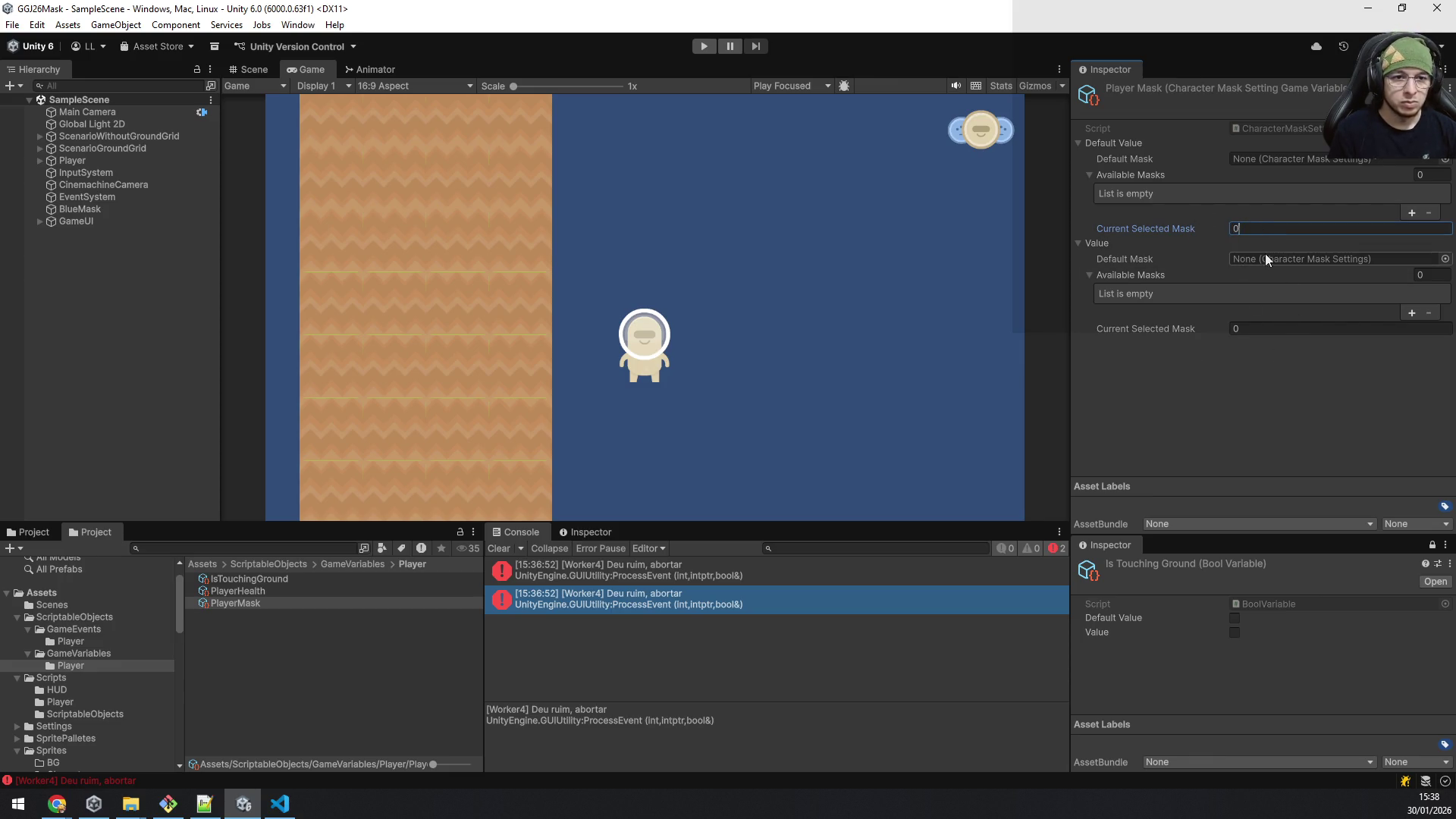
left_click(1281, 329)
type("23452345324")
key("Return")
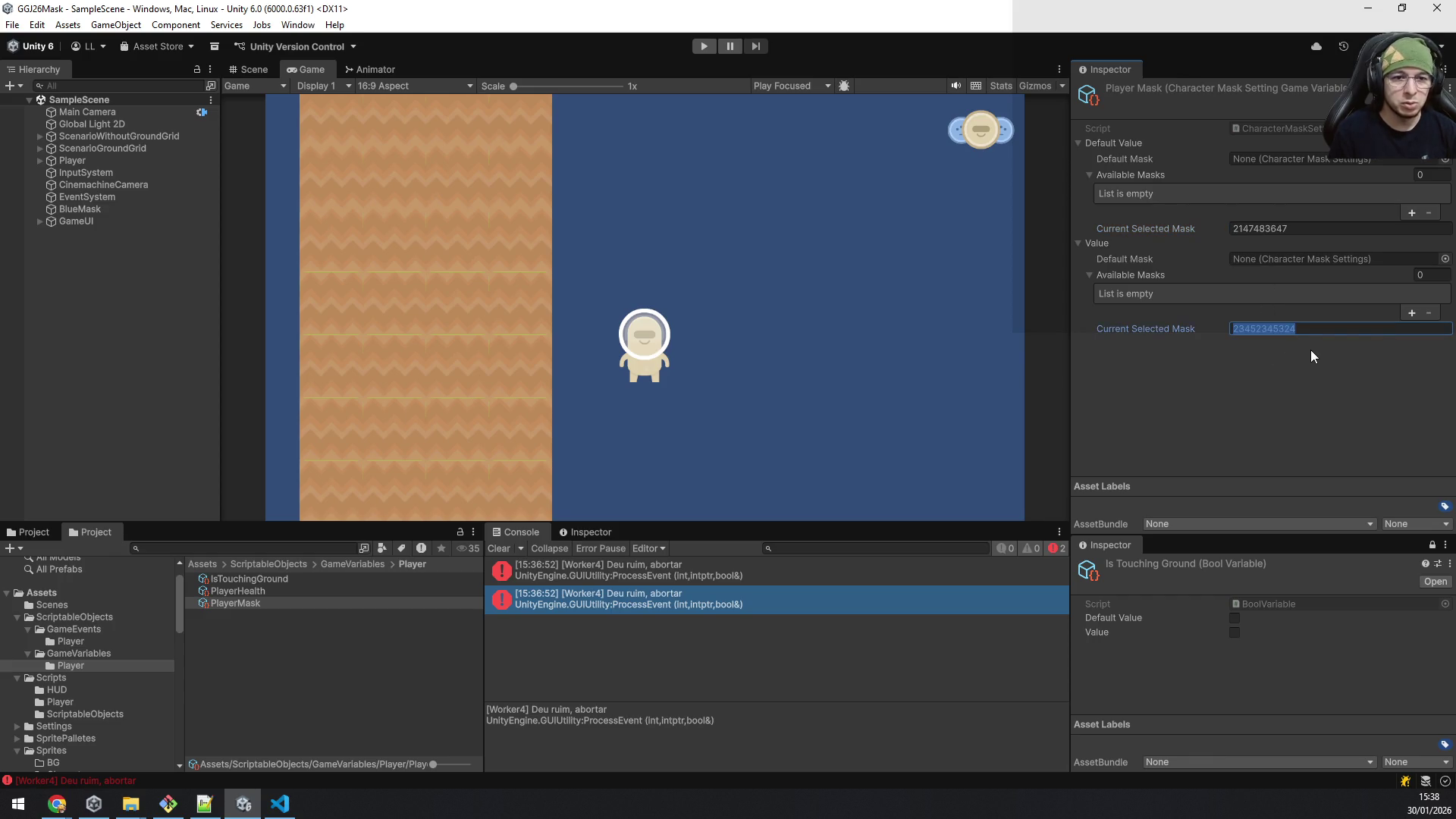
key("alt+Tab")
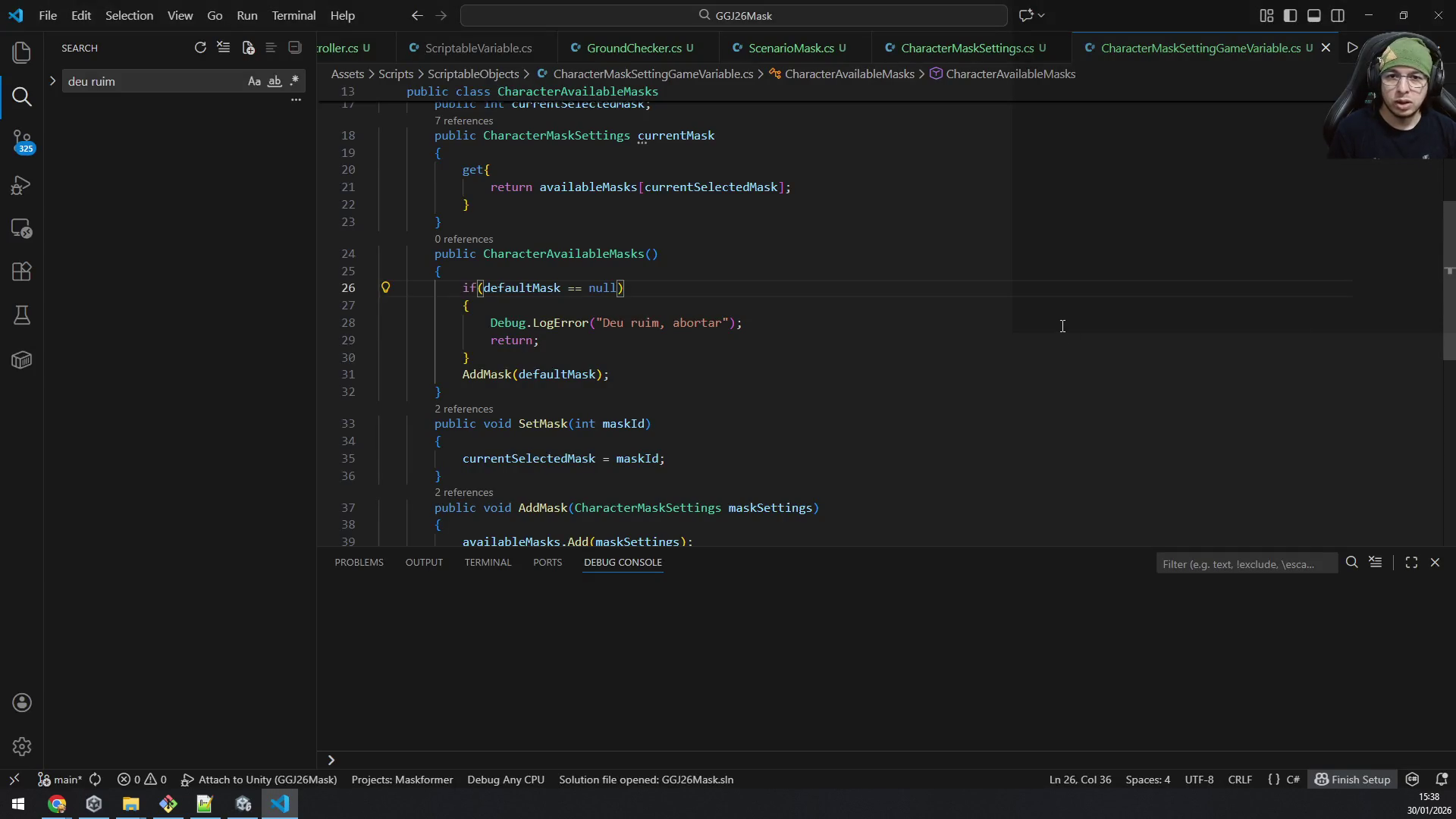
Step: Glance at ScriptableVariable.cs and its CustomScriptableDrawer base class, then close that file
scroll(1062, 326, "up", 5)
scroll(1062, 326, "down", 3)
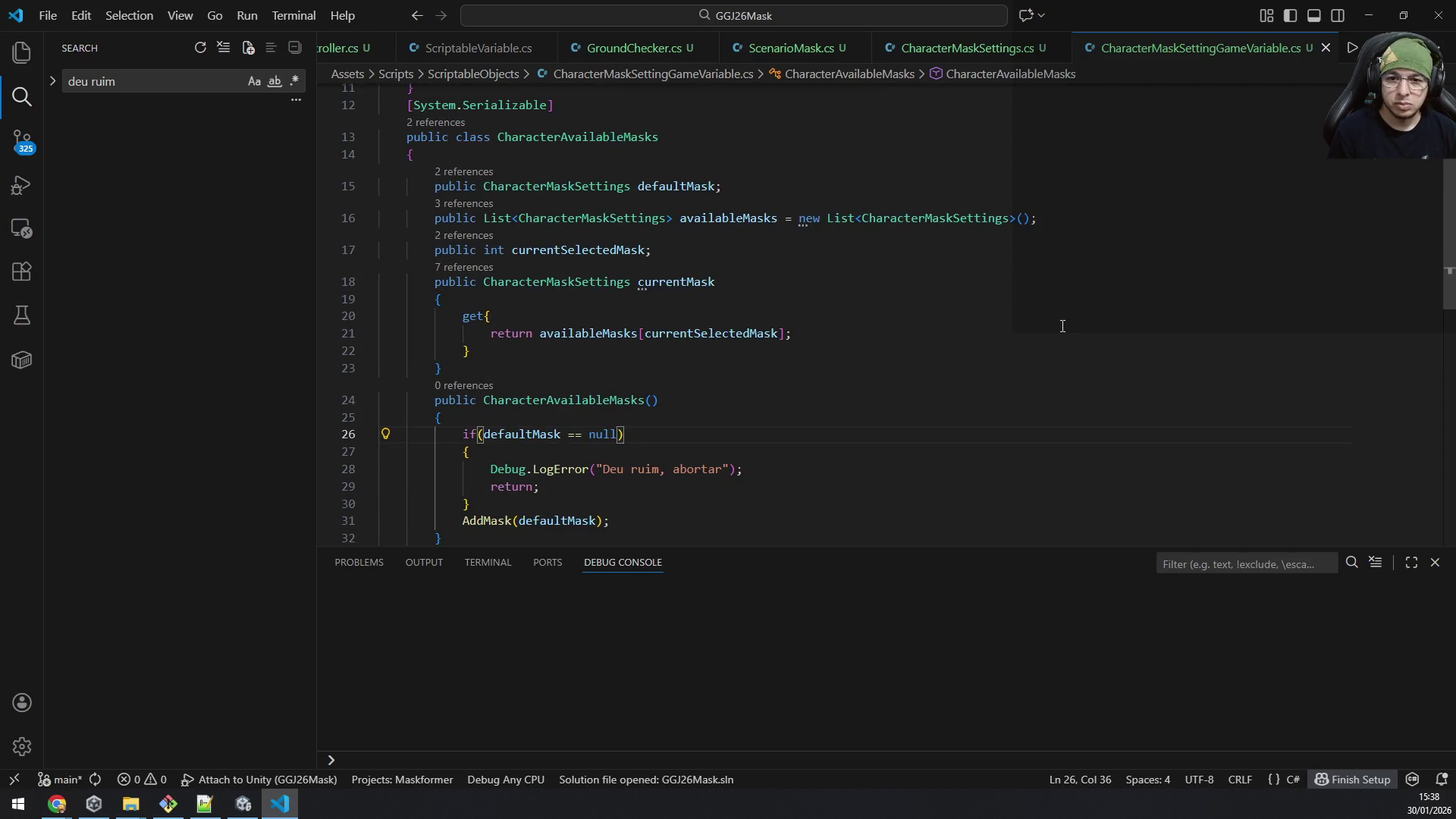
key("ctrl+Tab")
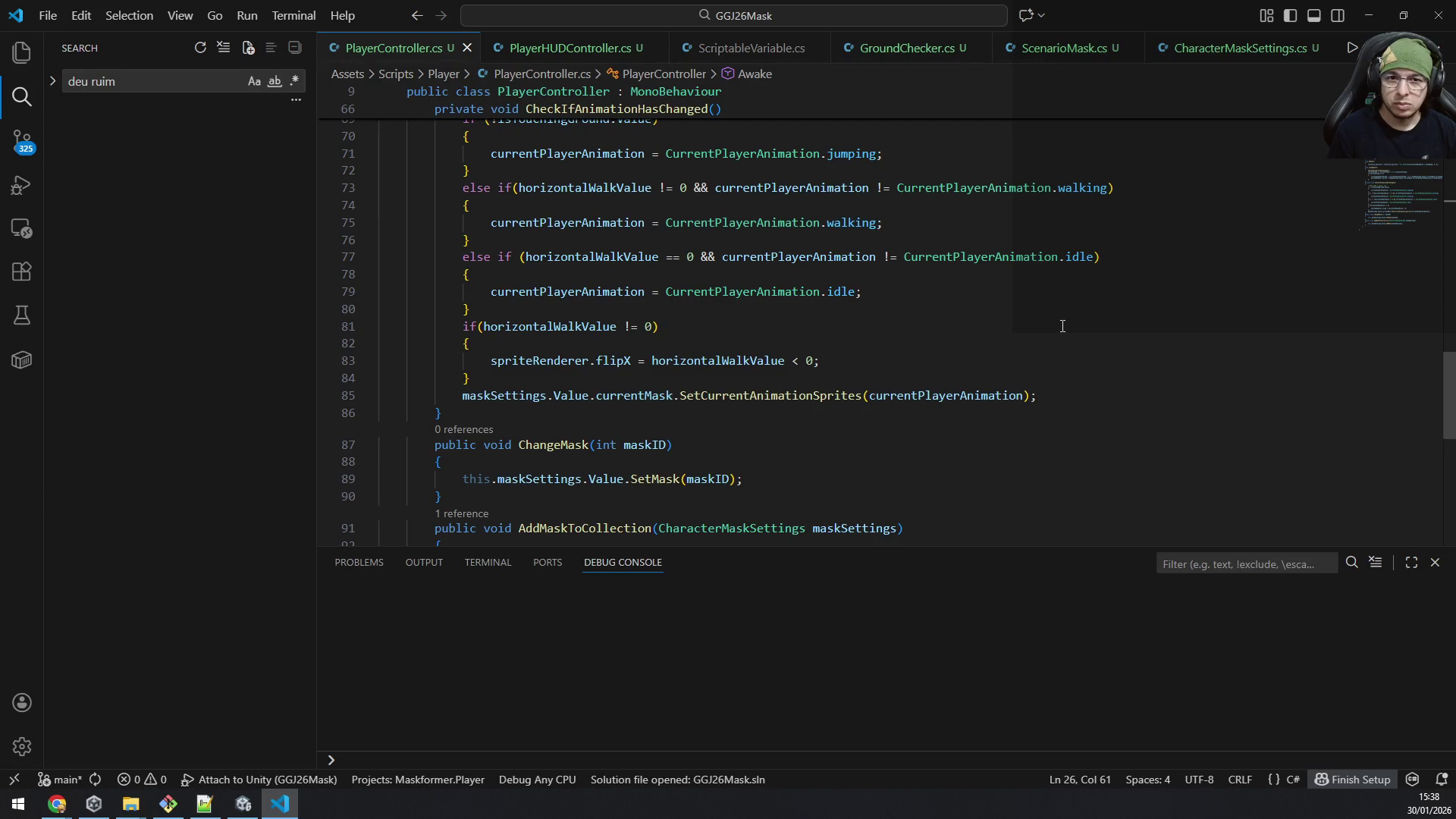
left_click(705, 48)
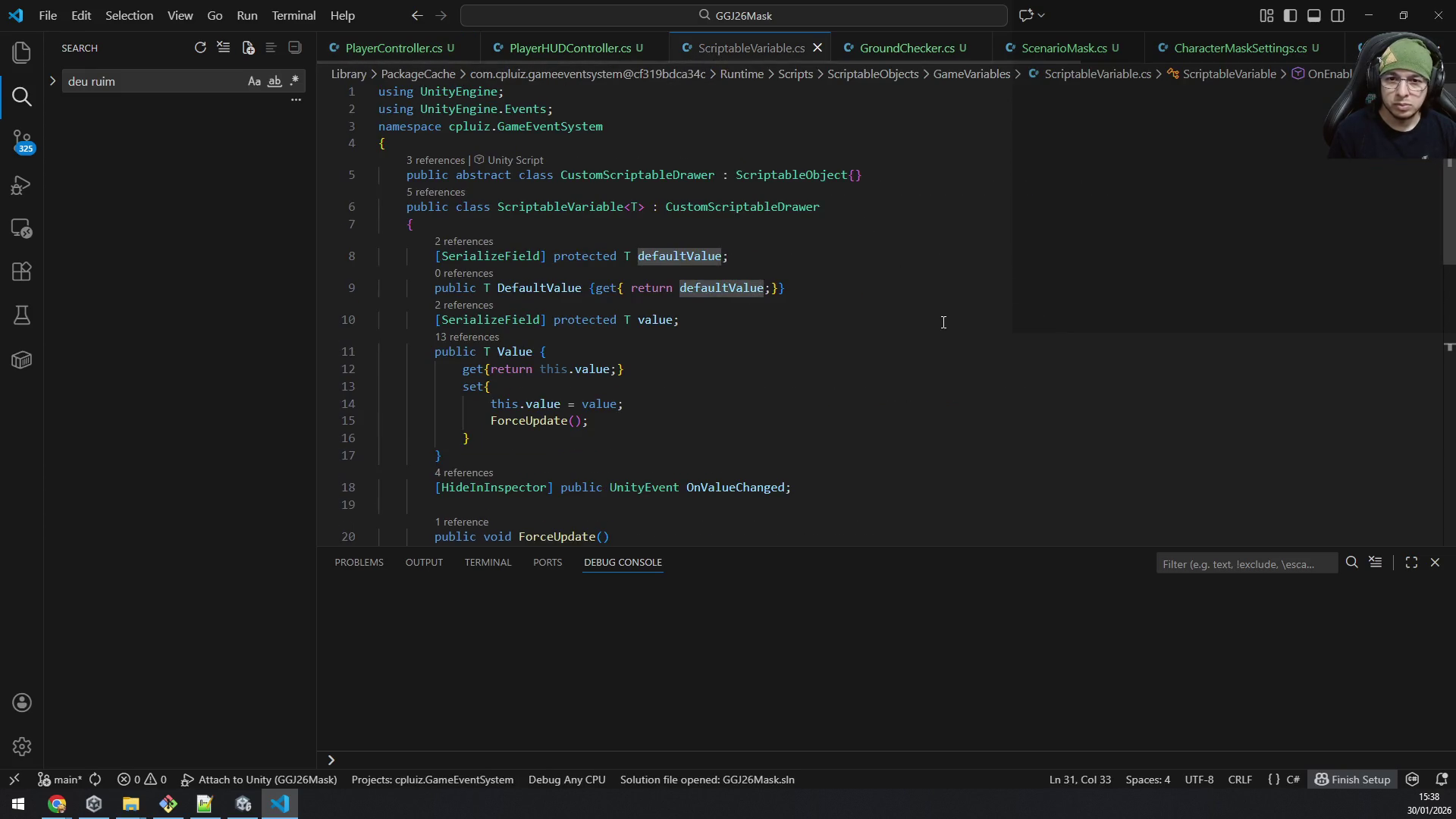
left_click(787, 205)
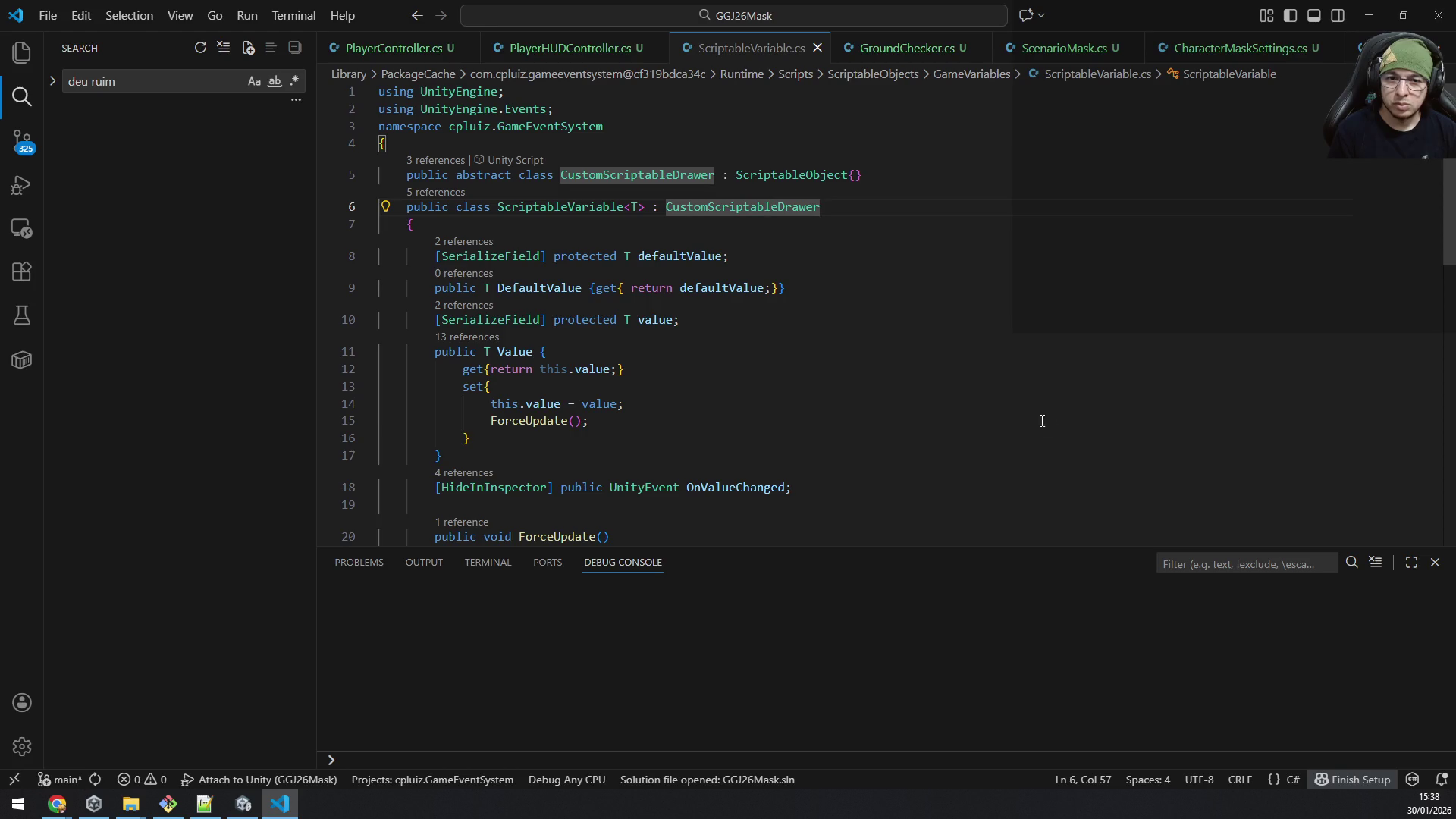
middle_click(740, 48)
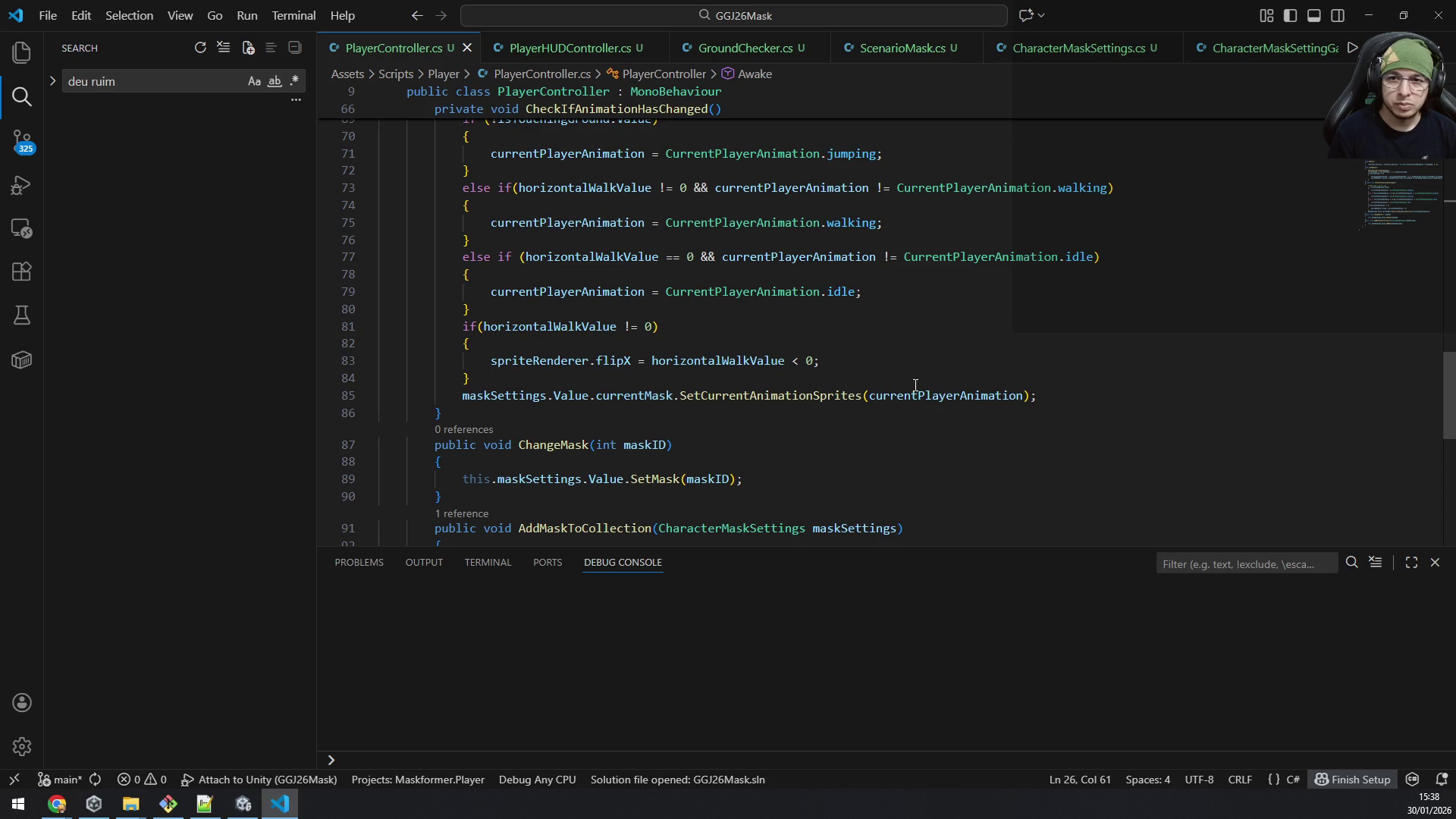
Step: Go to the ScriptableVariable base class definition from line 8 and review its DefaultValue property
key("ctrl+Tab")
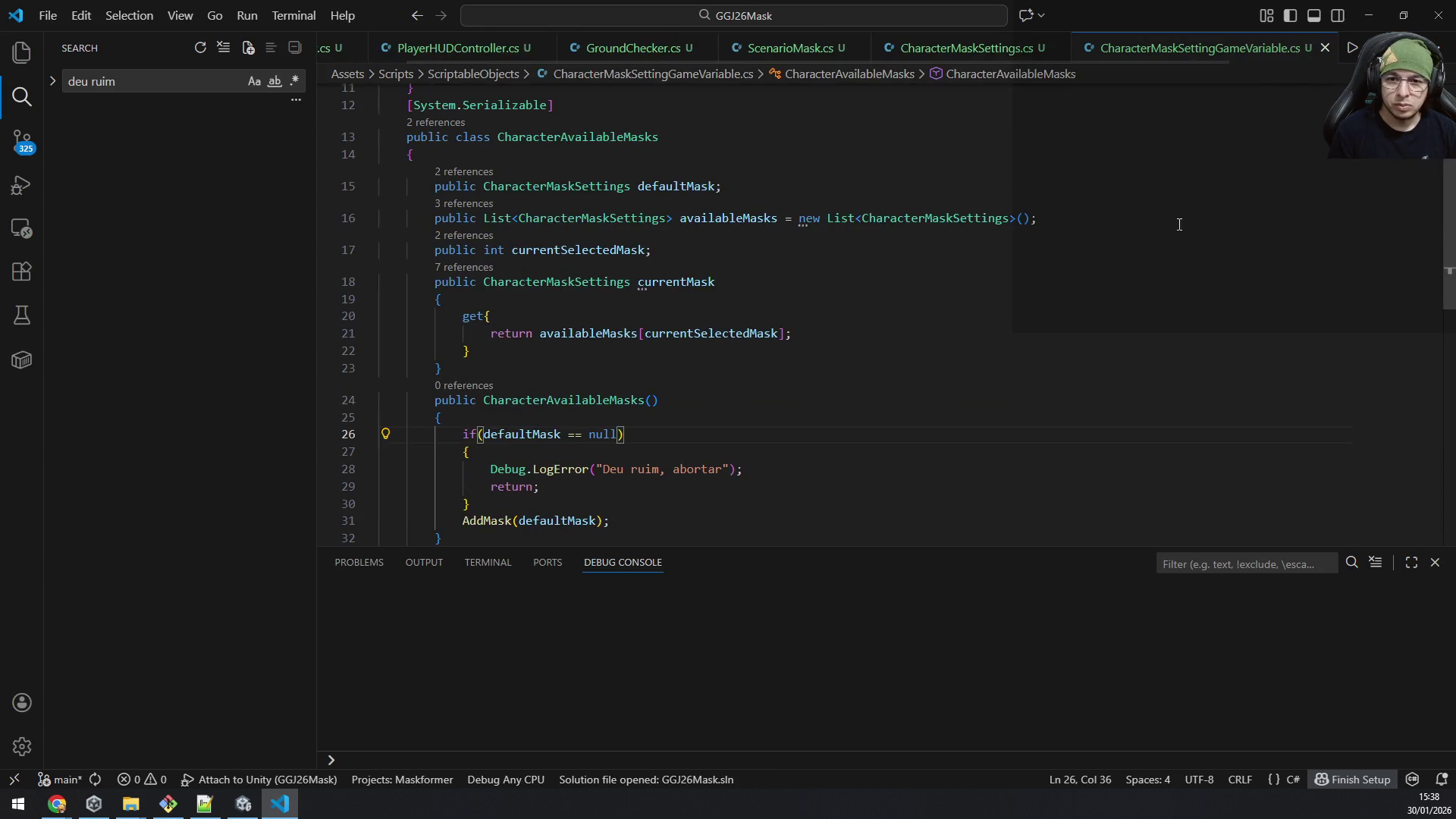
scroll(1156, 270, "up", 4)
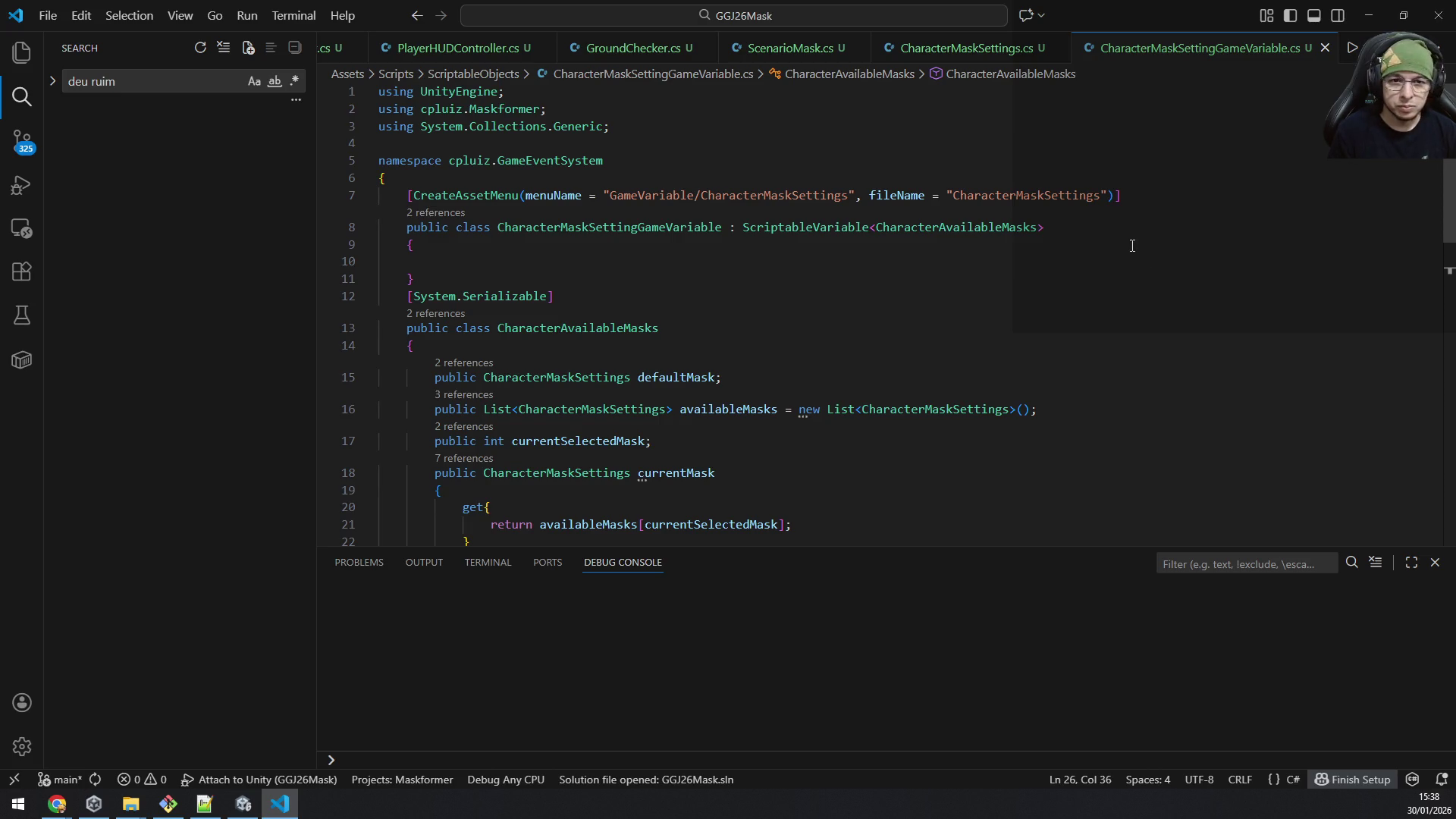
left_click(967, 230)
left_click(815, 227)
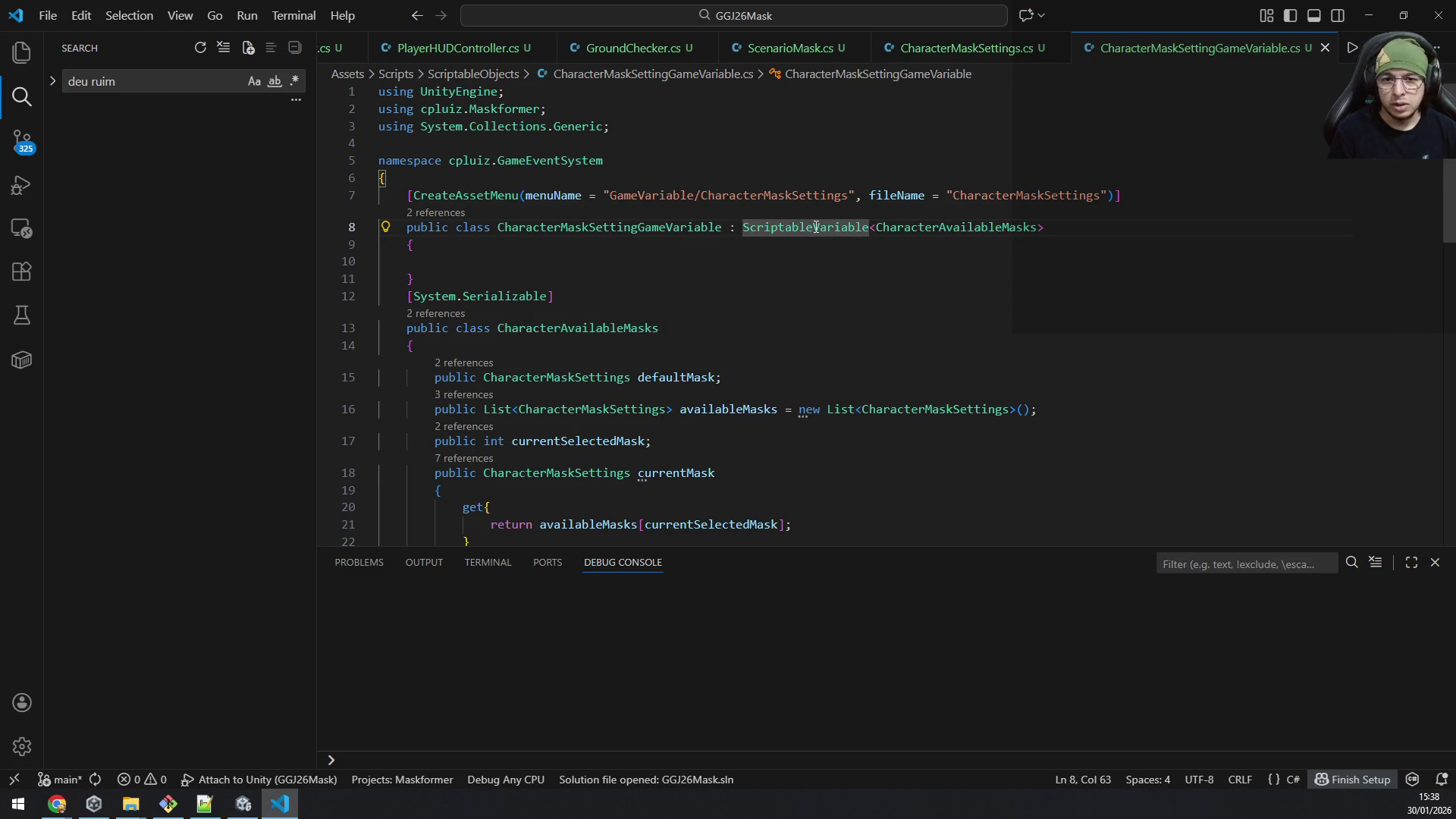
mouse_move(815, 227)
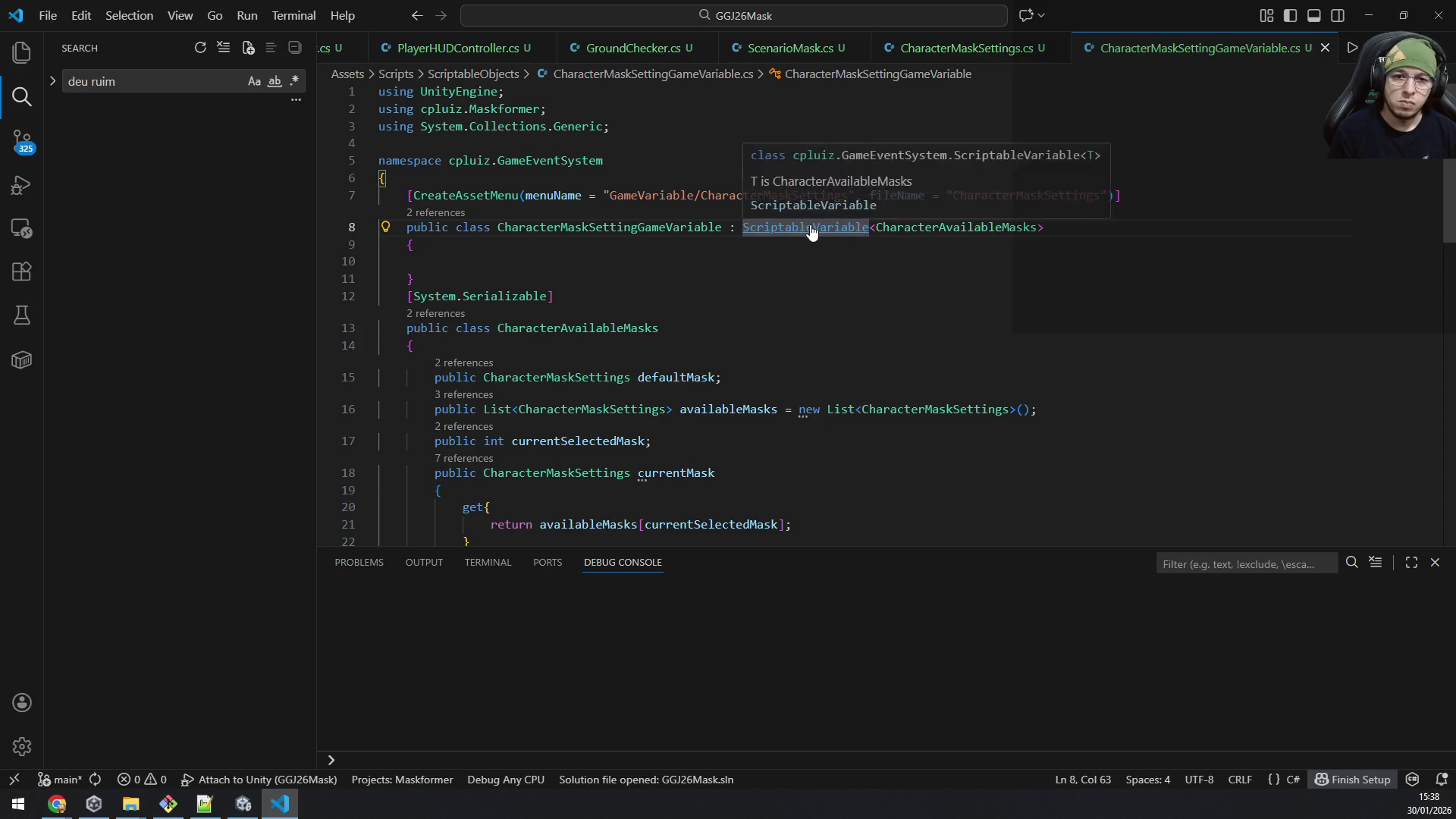
left_click(811, 229, "ctrl")
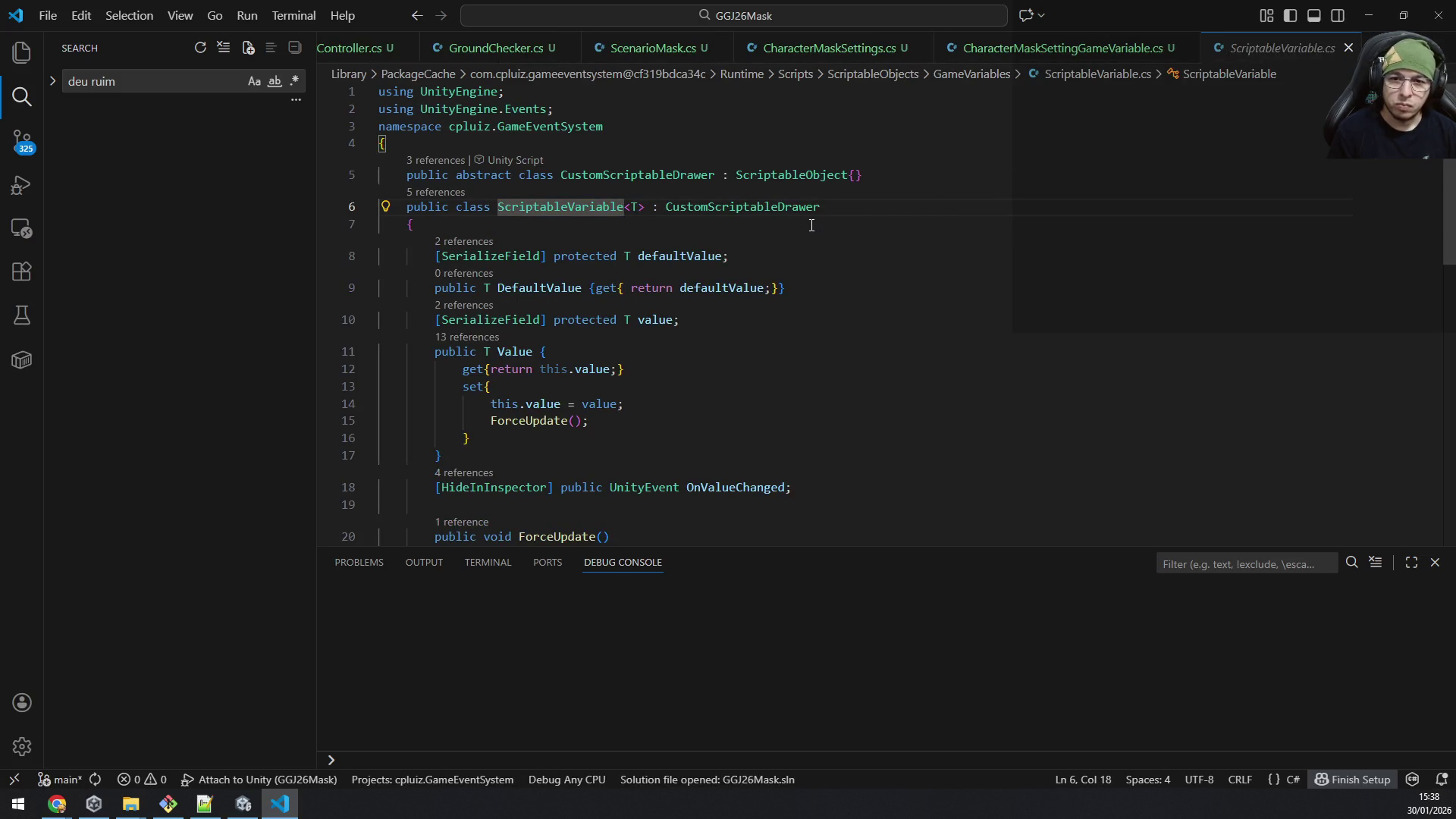
left_click(798, 280)
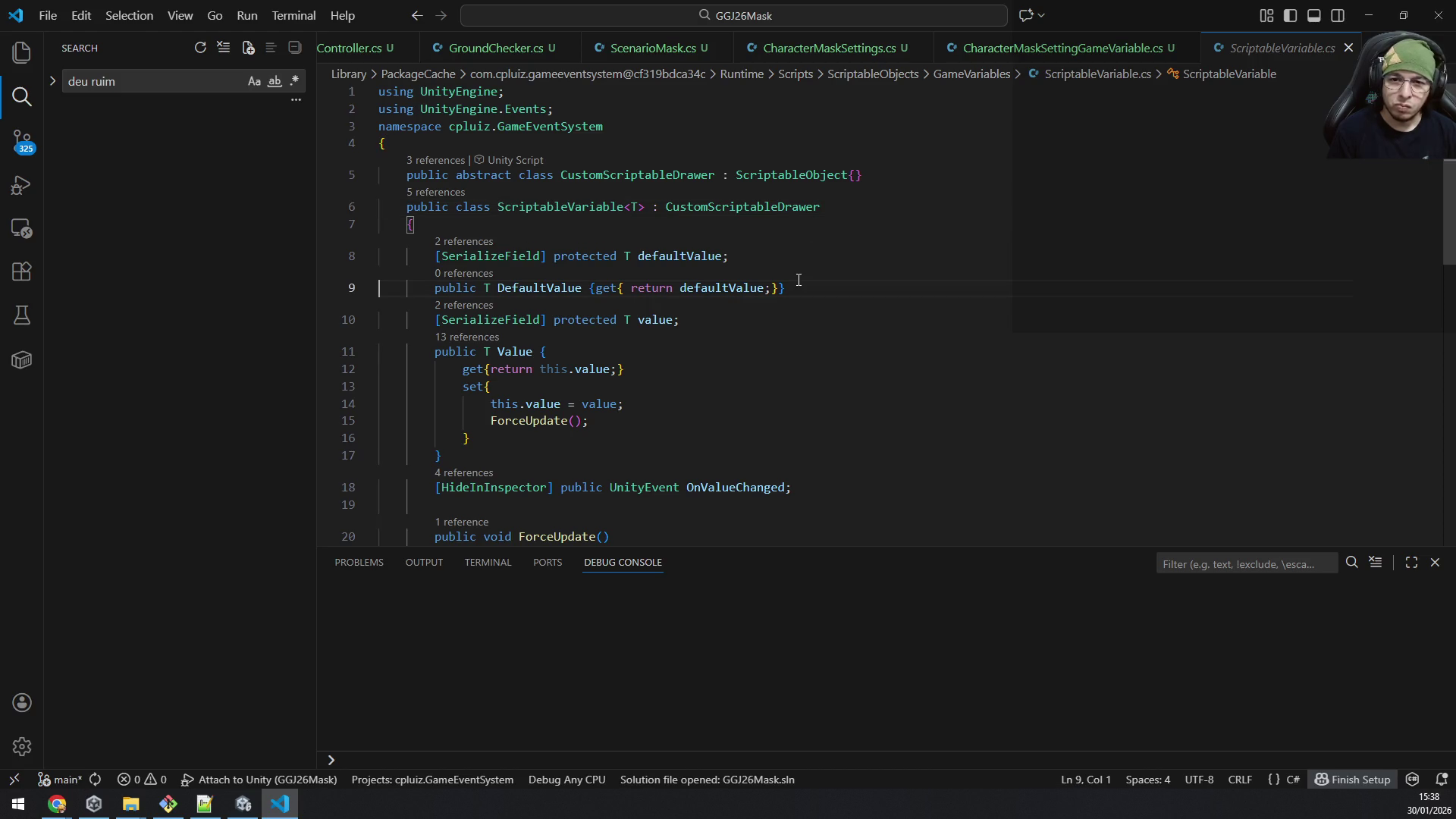
scroll(799, 280, "down", 5)
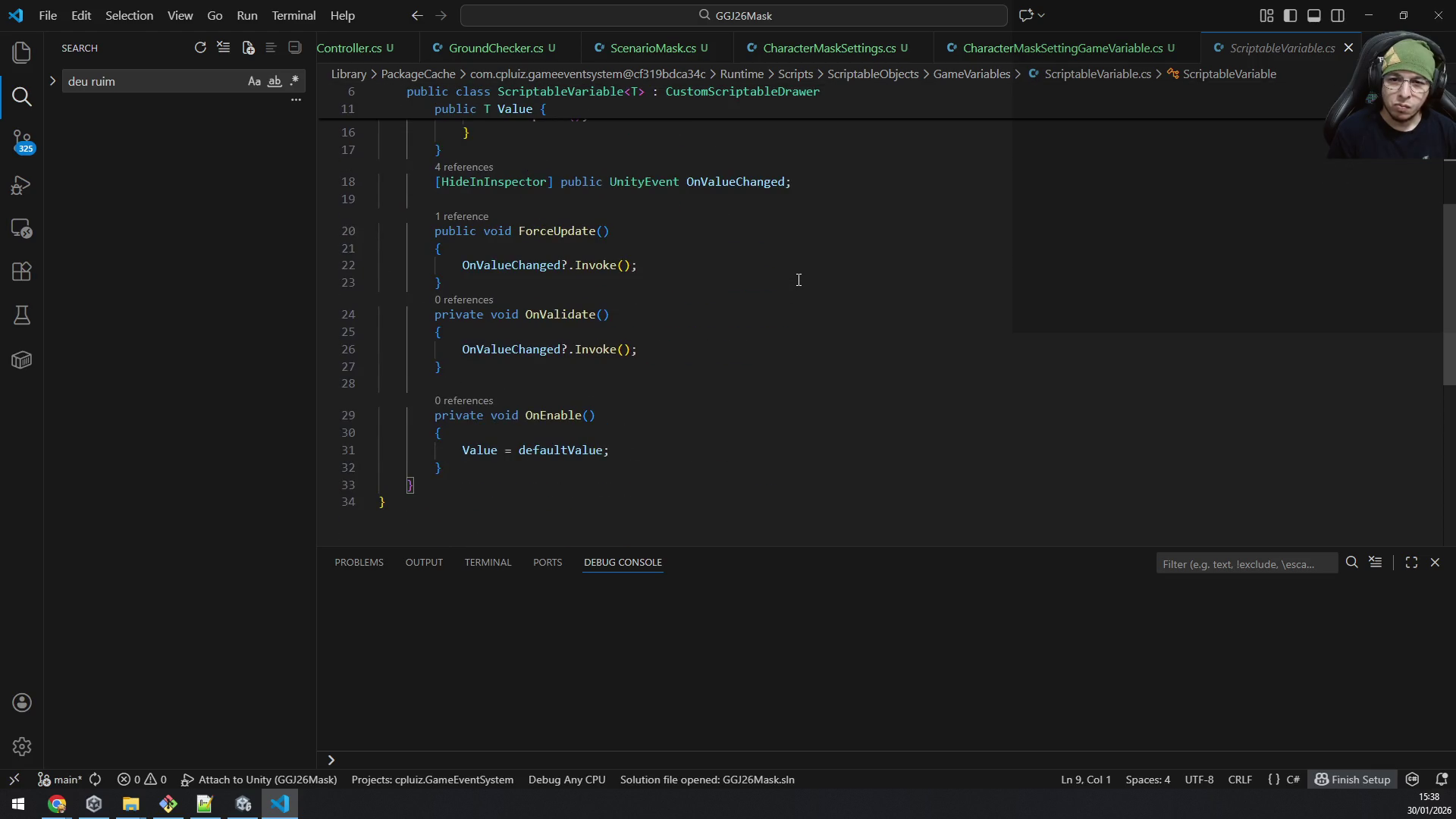
scroll(798, 279, "up", 5)
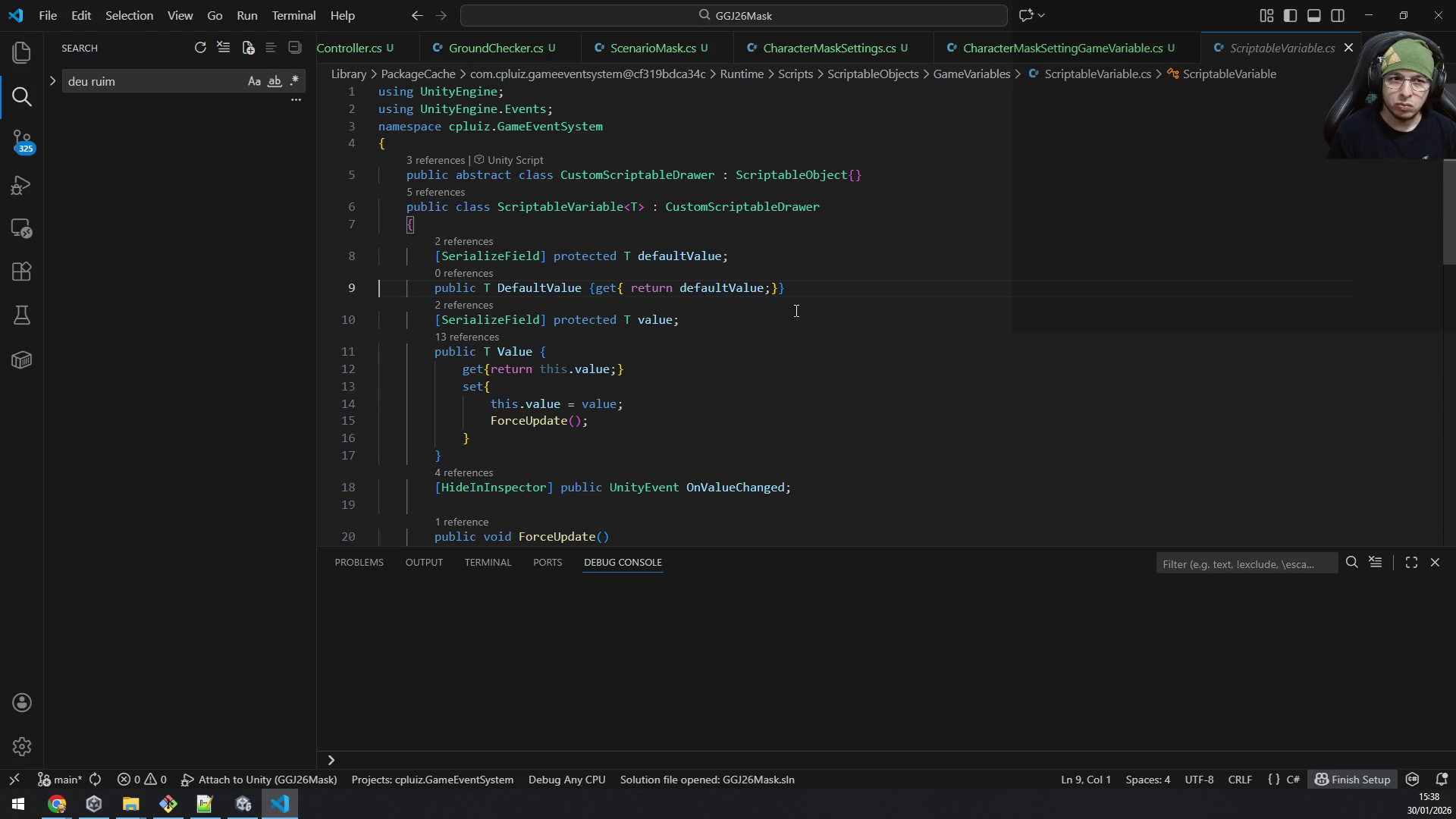
Step: Highlight every defaultMask use in the CharacterAvailableMasks constructor, then minimize VS Code
key("ctrl+Tab")
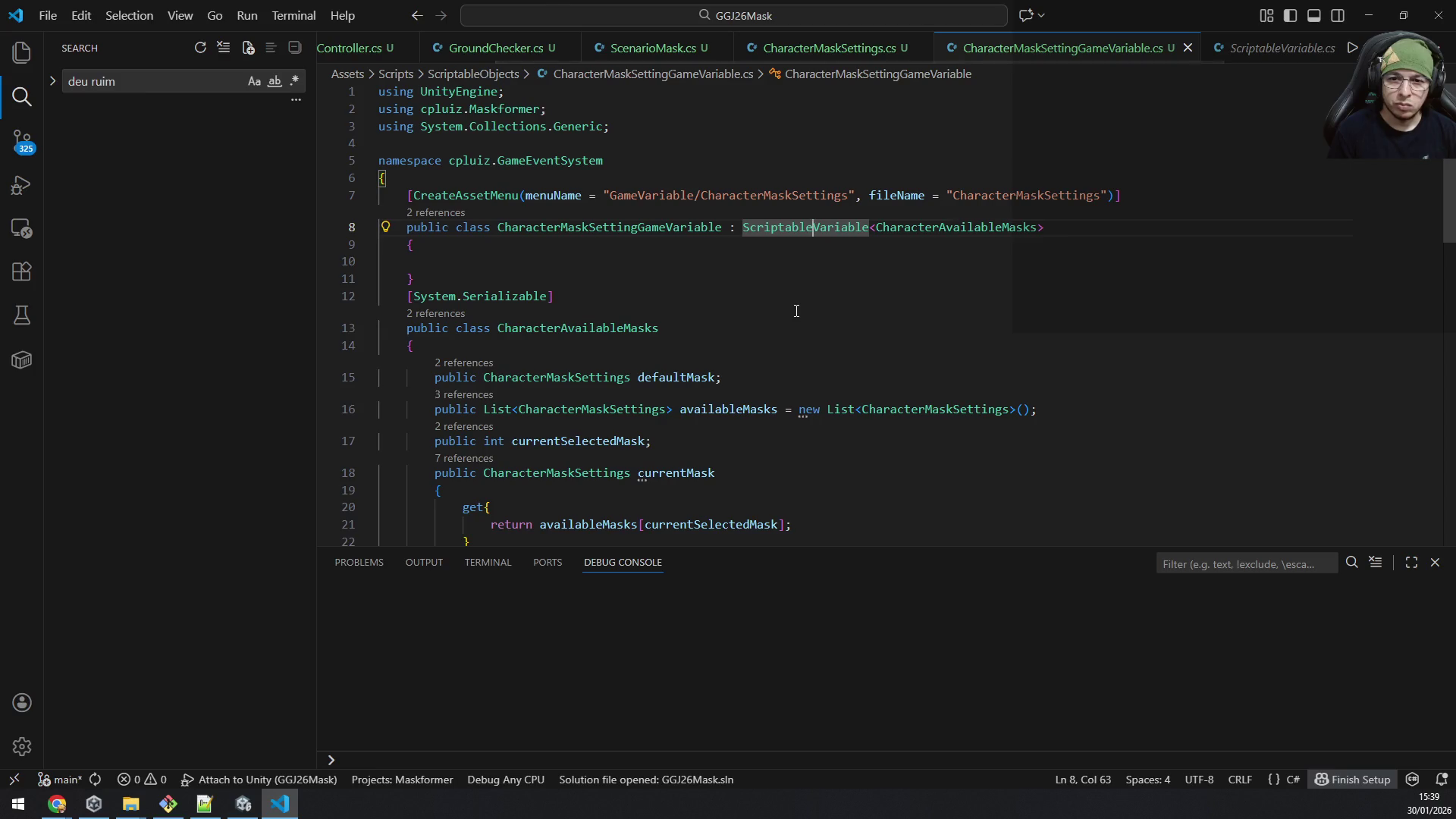
key("ctrl+Tab")
key("ctrl+Tab")
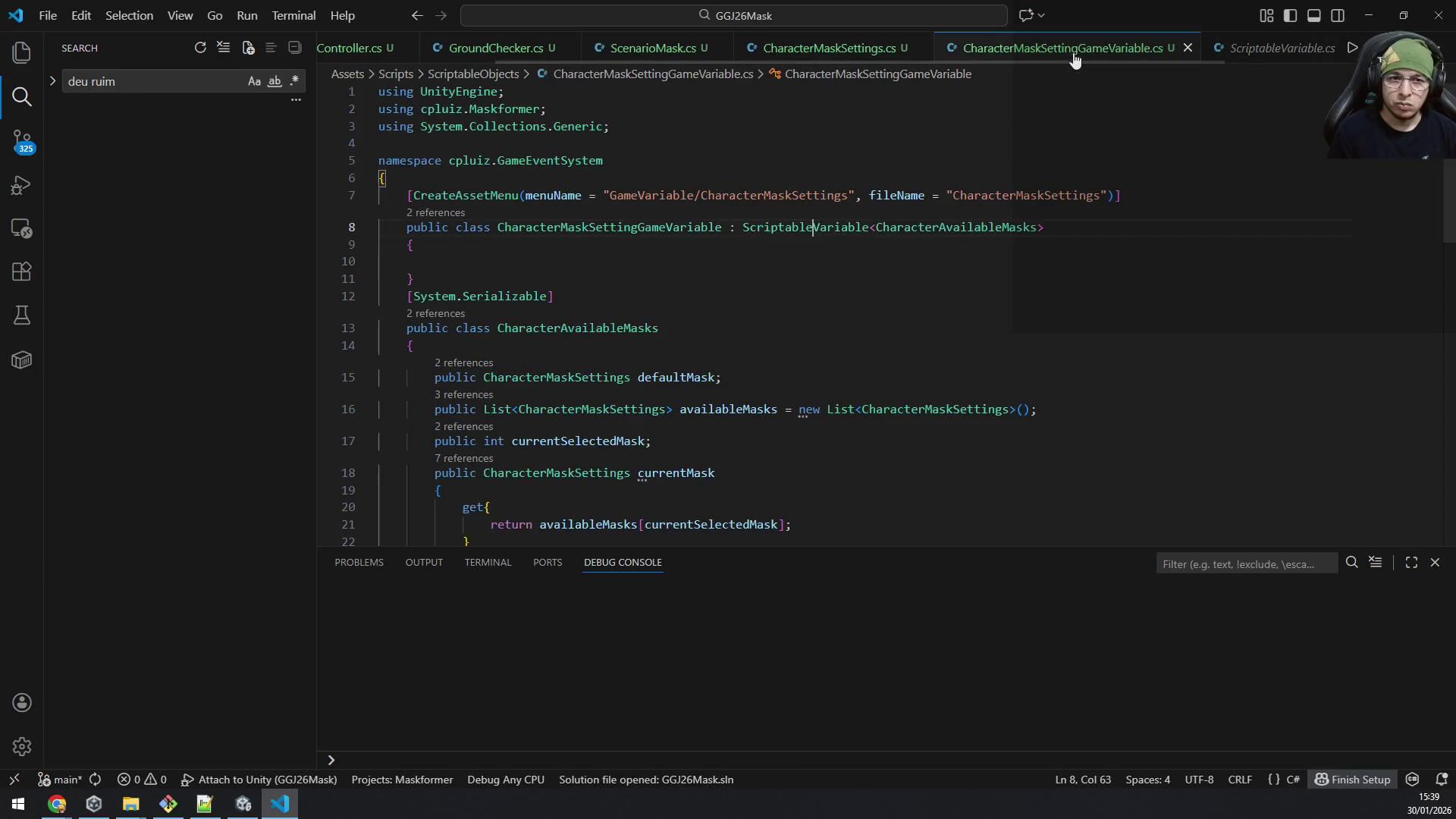
scroll(980, 323, "down", 5)
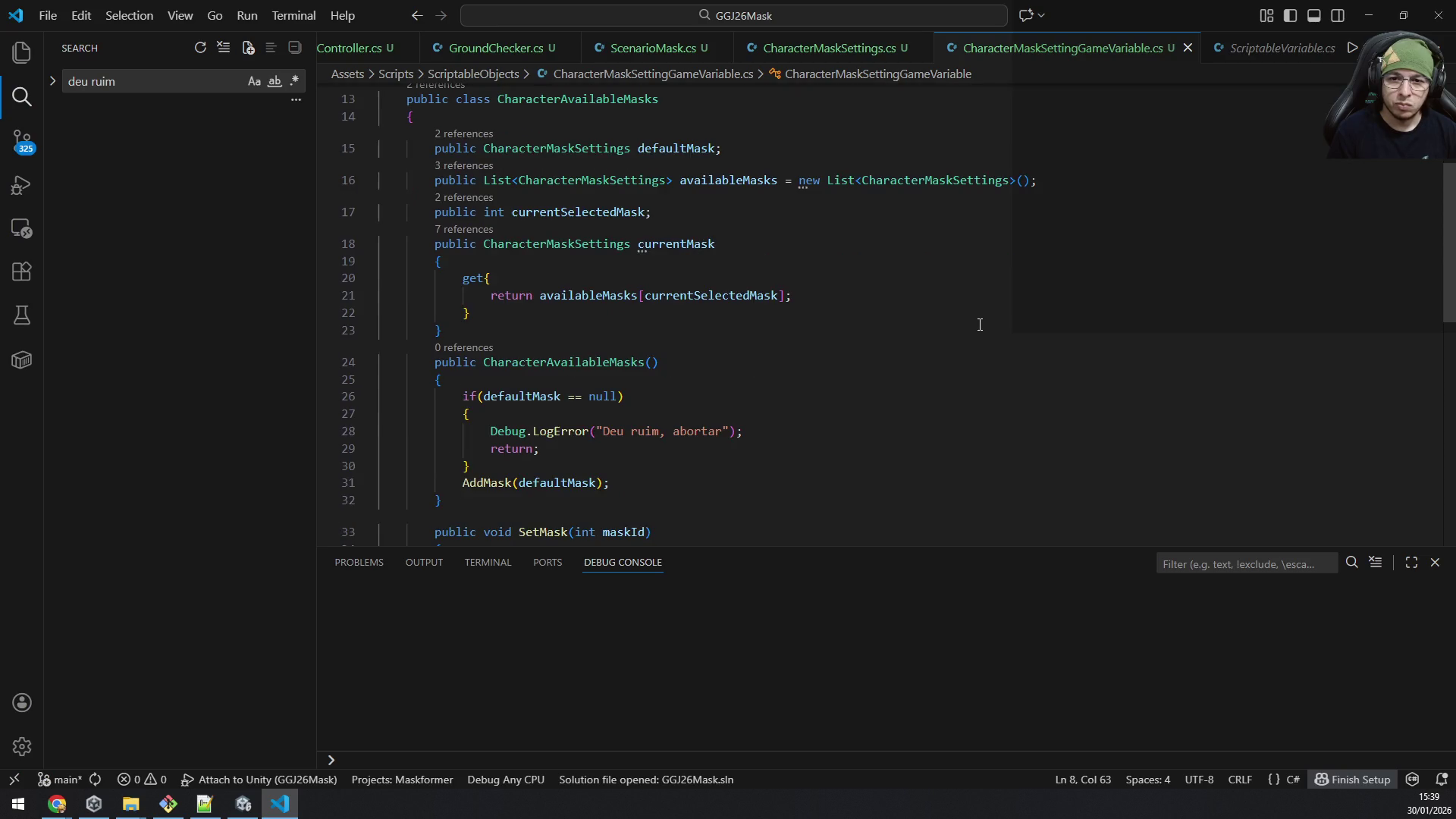
scroll(979, 324, "down", 3)
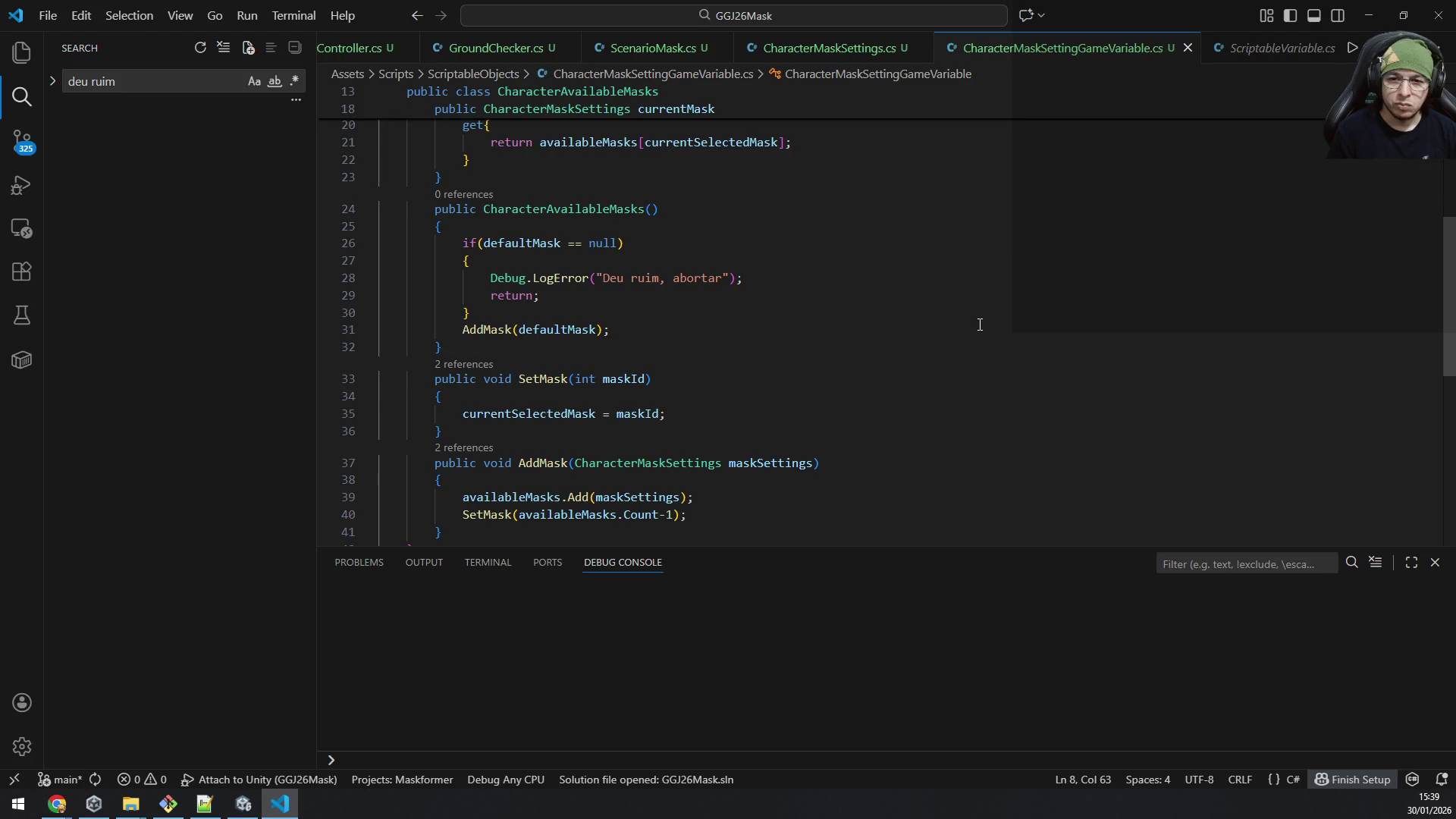
left_click(540, 243)
scroll(904, 327, "up", 3)
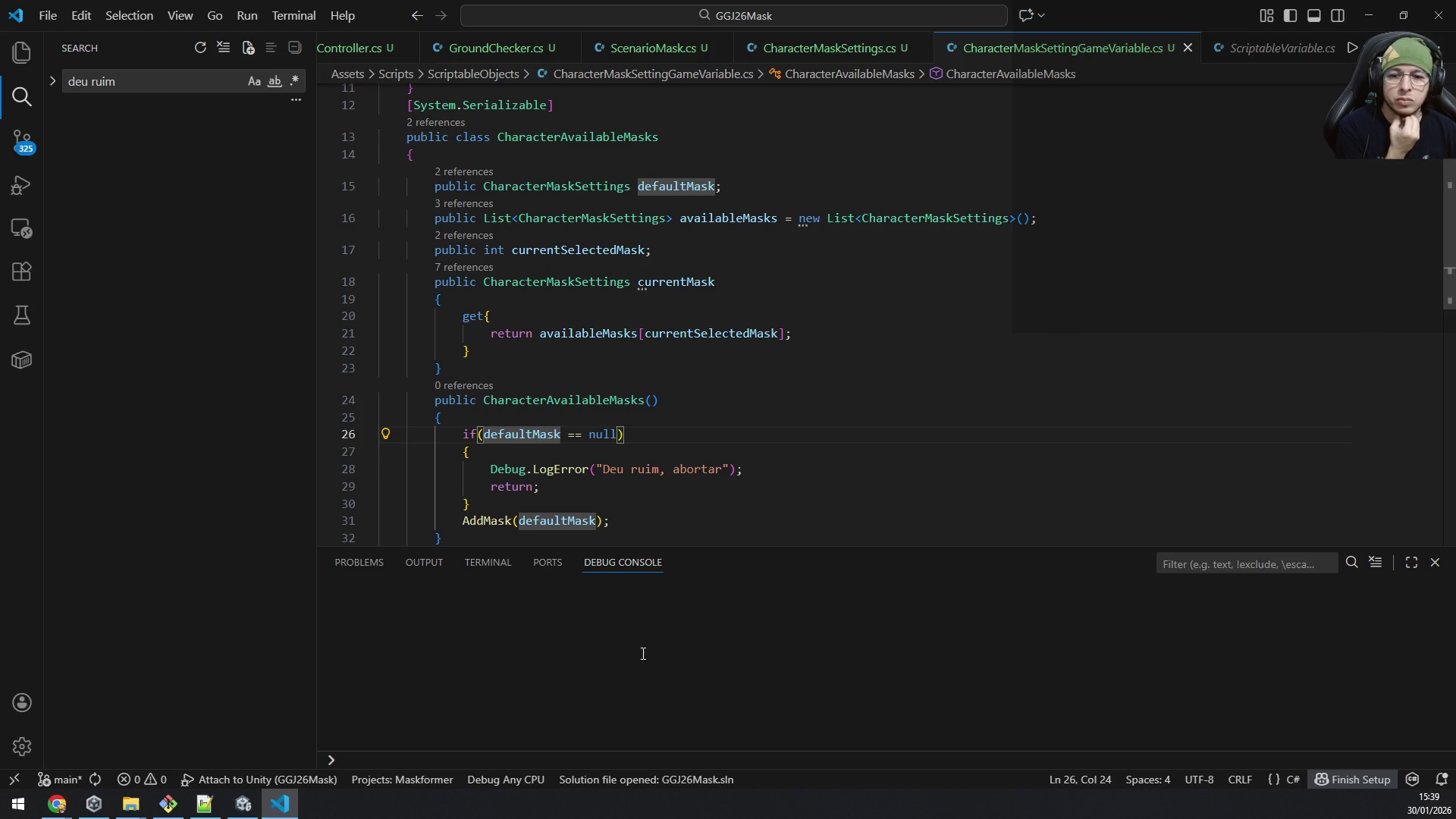
left_click(285, 804)
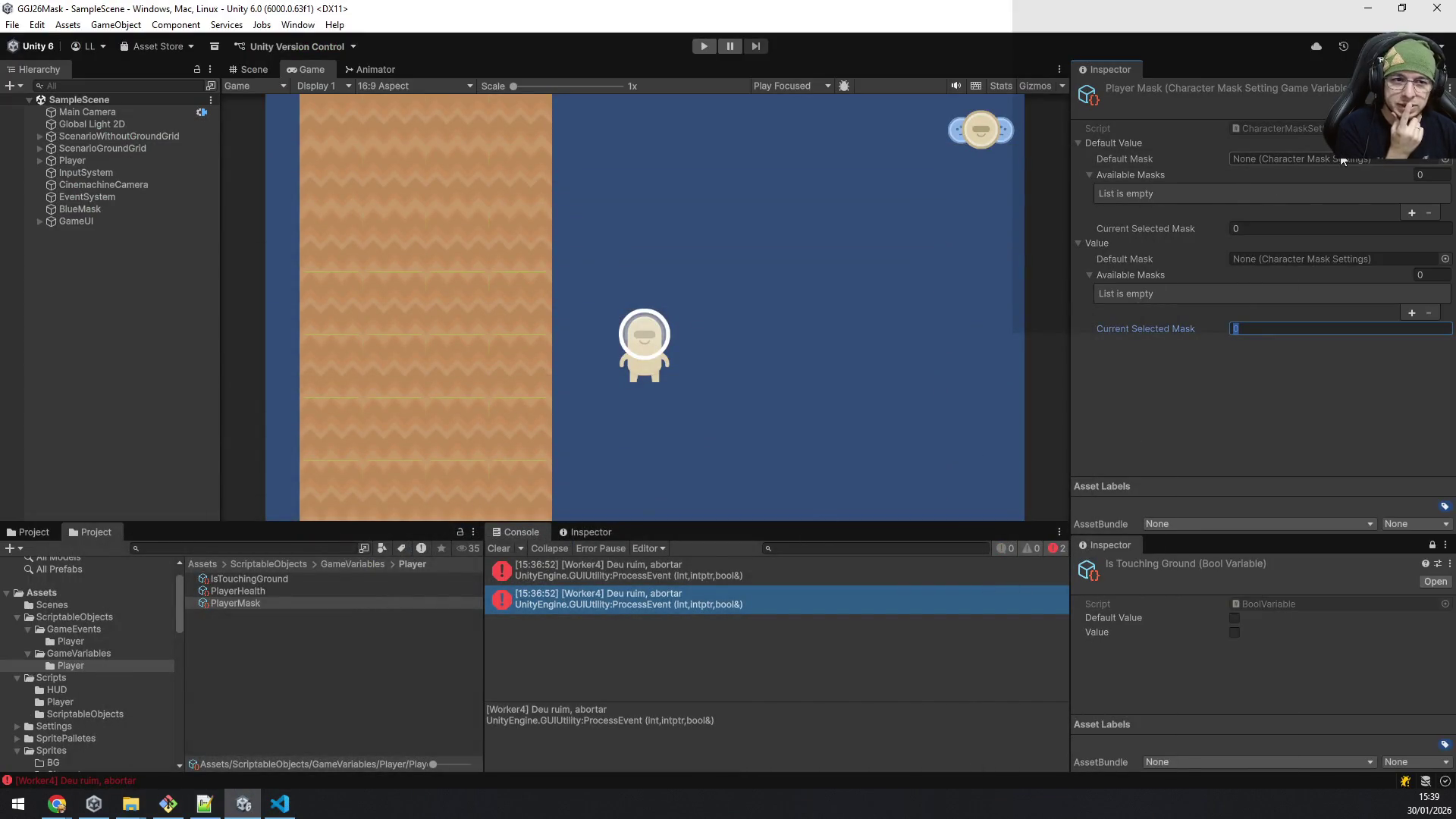
Step: Preview the Beige and Blue options for Default Mask, keep it None, and return to VS Code
left_click(1445, 159)
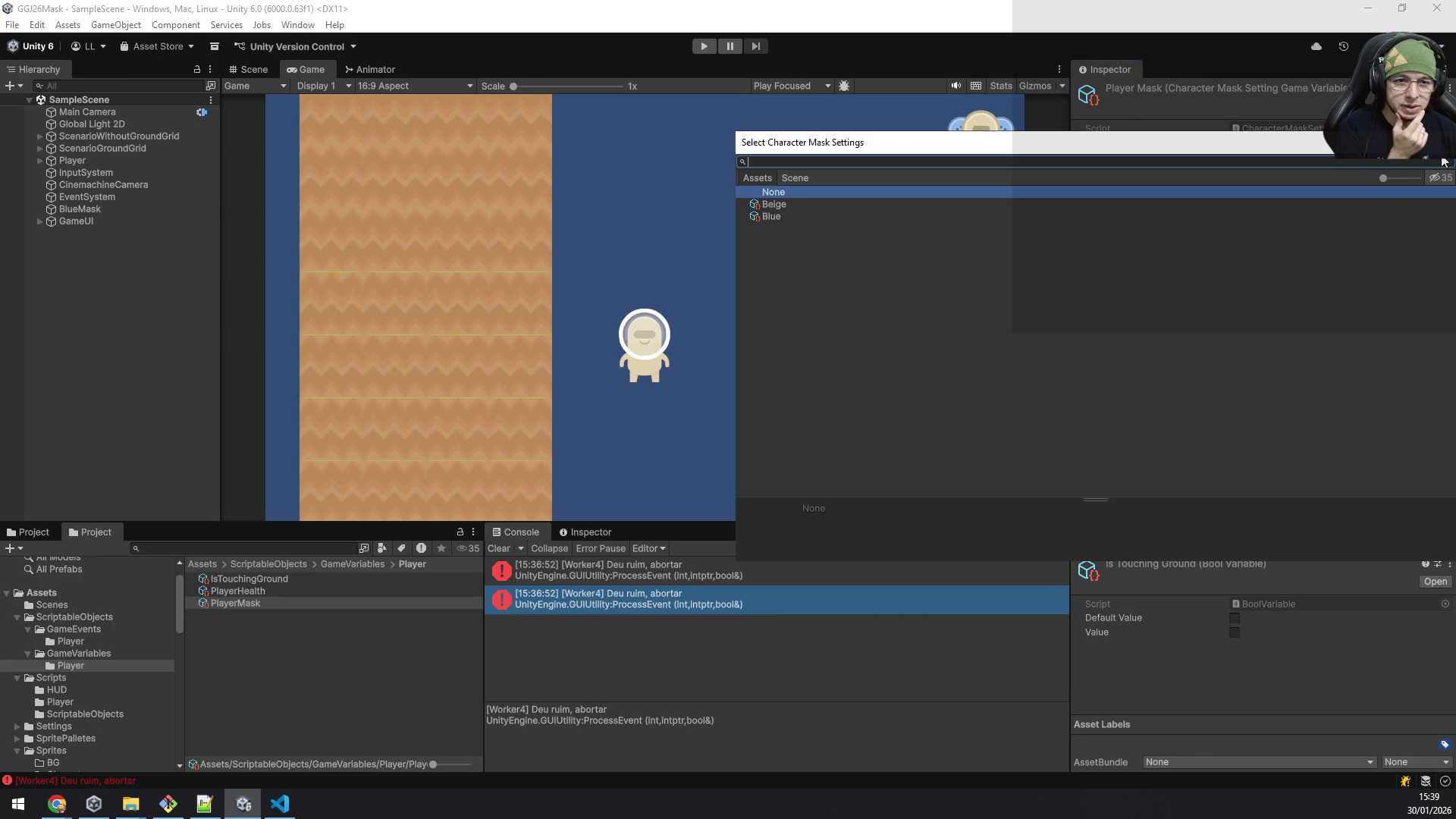
left_click(781, 204)
key("Escape")
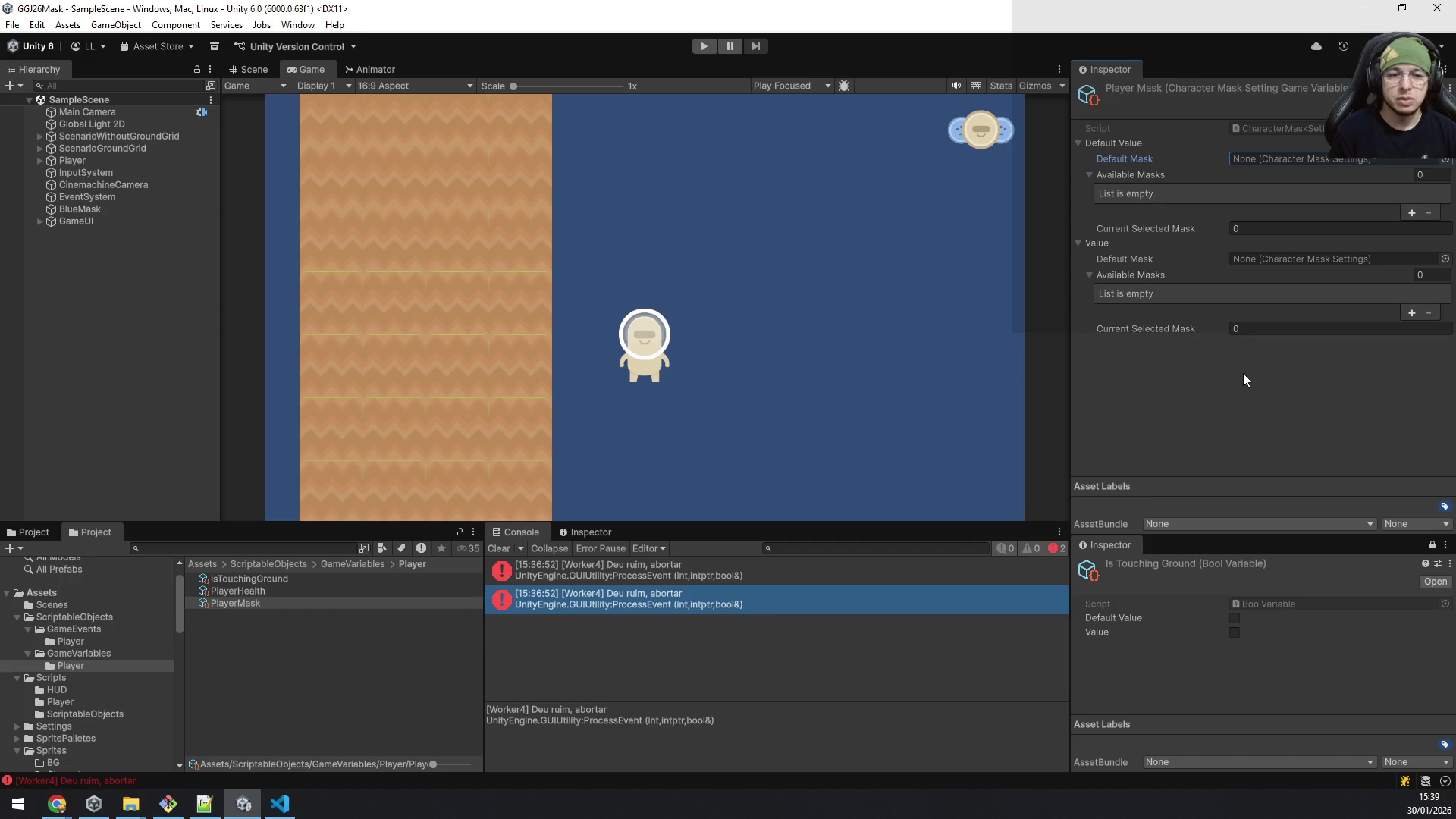
key("alt+Tab")
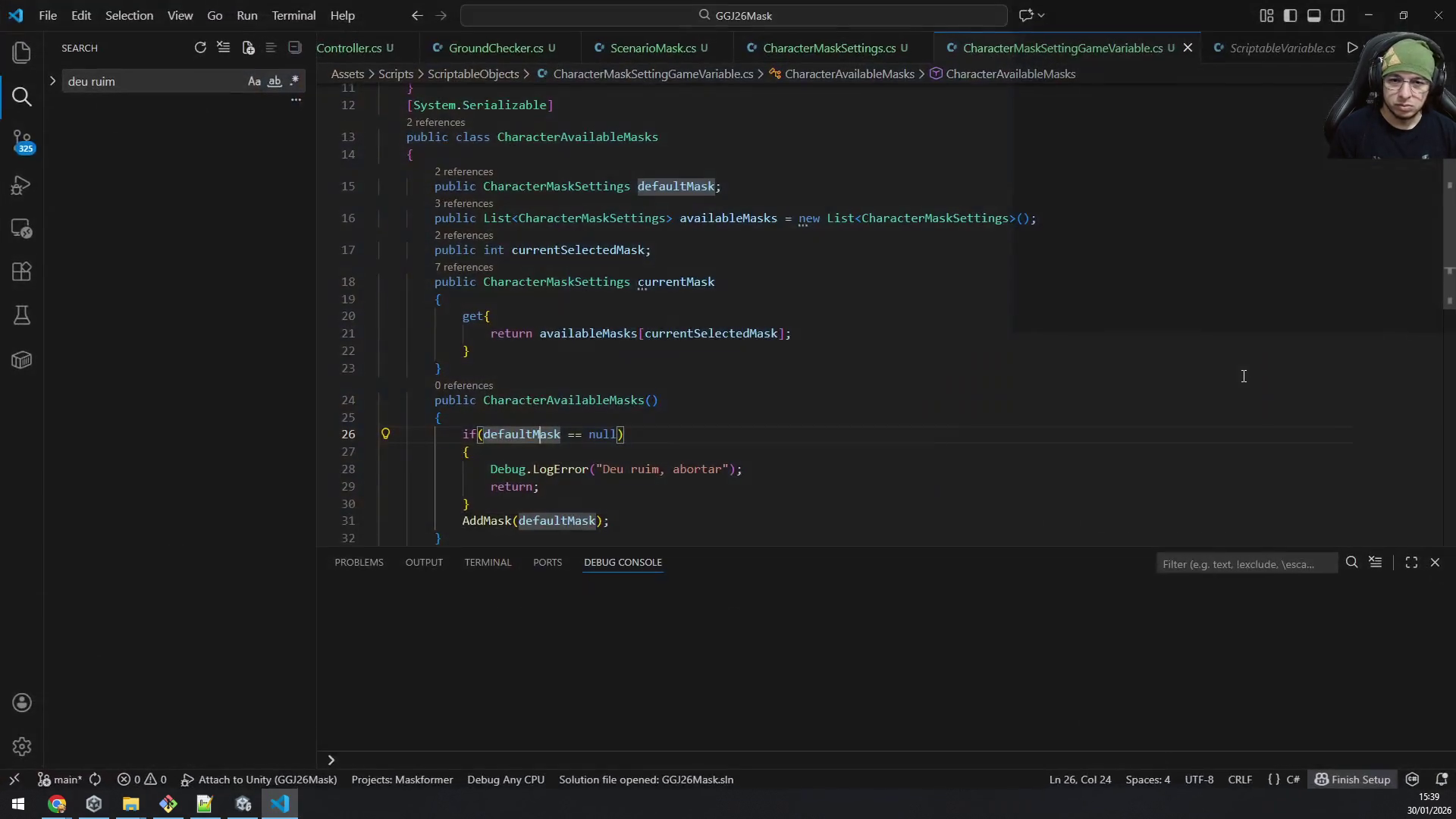
Step: Change CharacterAvailableMasks from class to struct and delete the availableMasks list initializer
scroll(1061, 357, "up", 5)
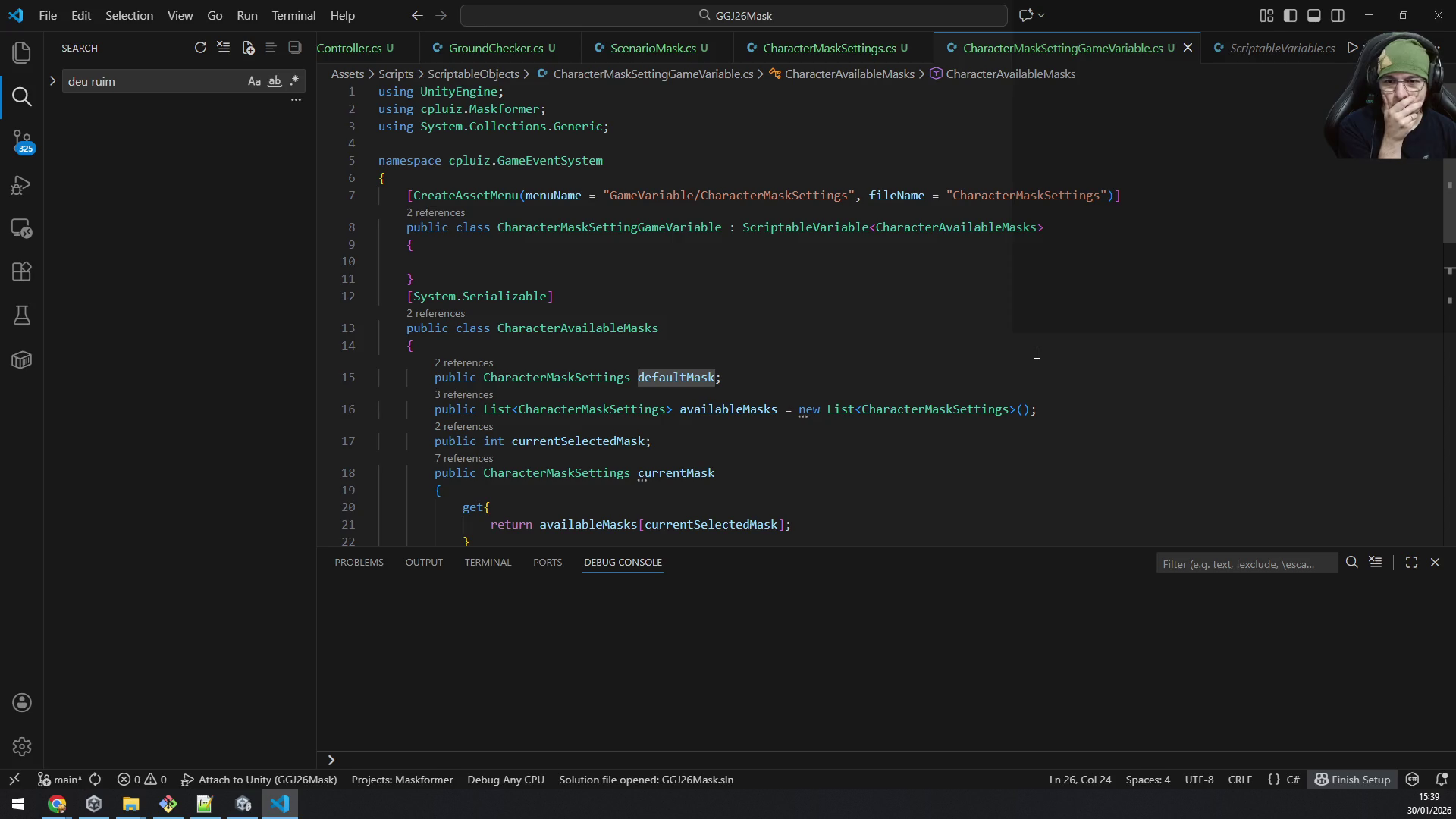
double_click(472, 328)
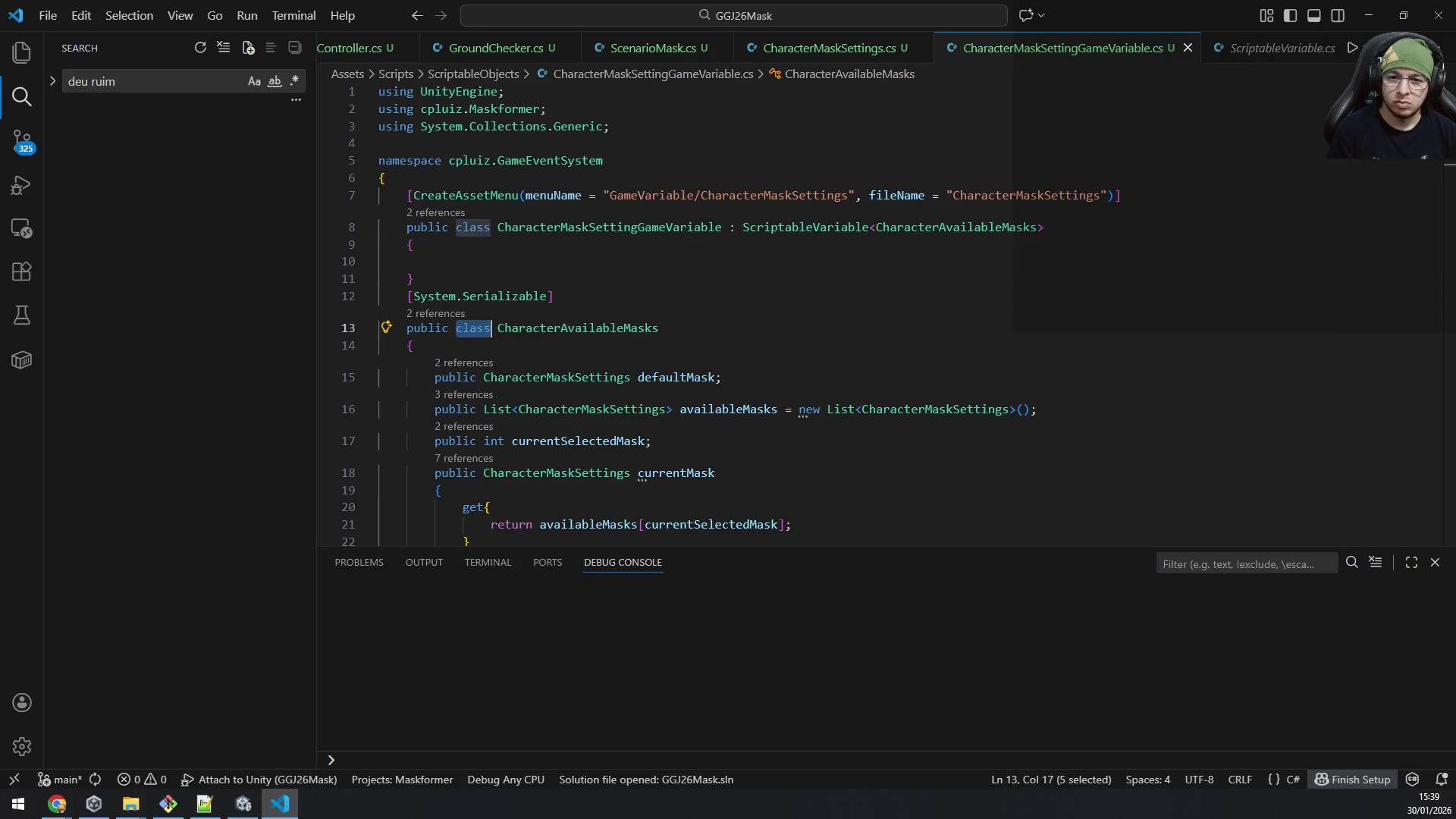
type("struct")
key("Escape")
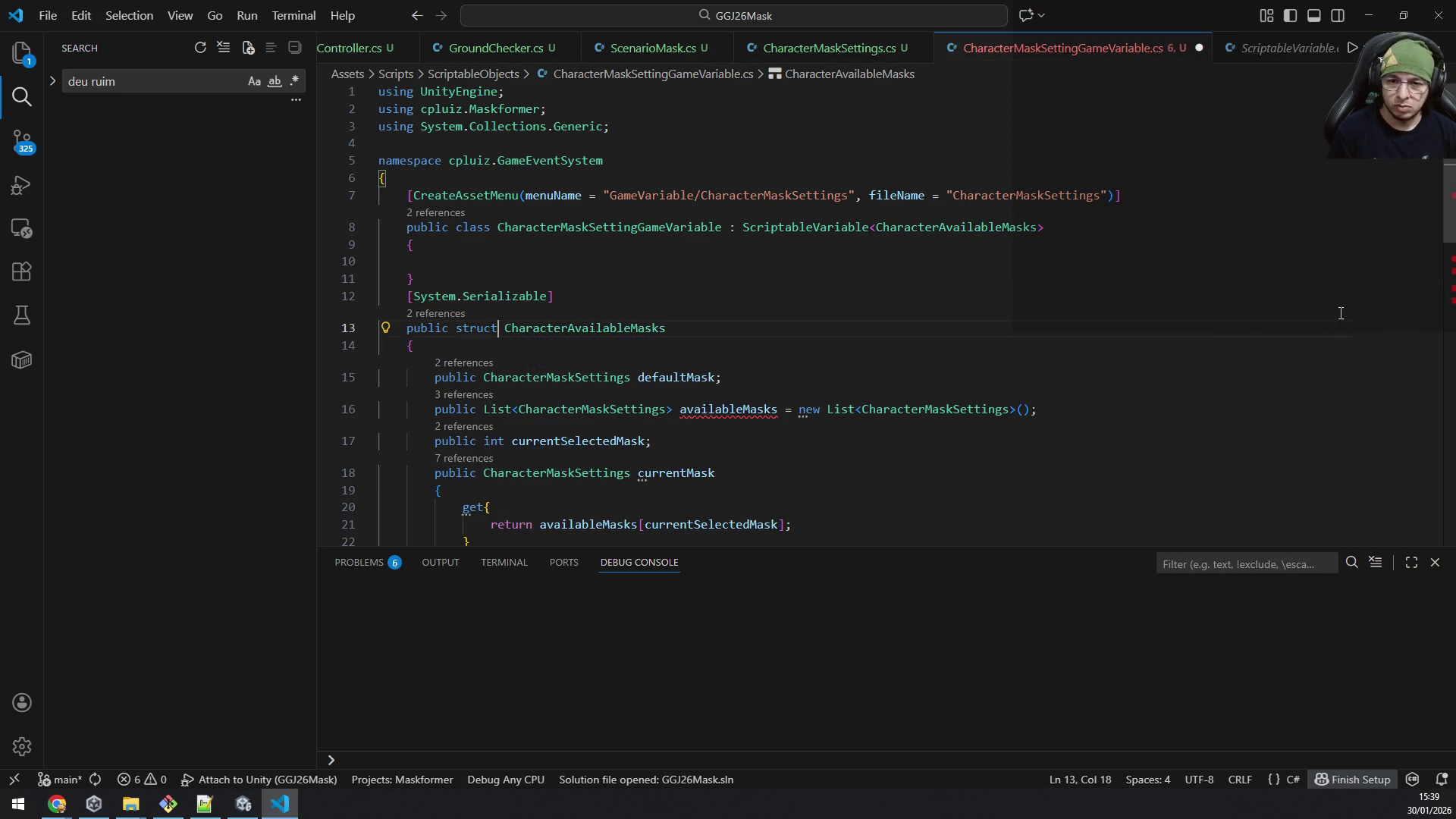
scroll(904, 351, "down", 3)
left_click(779, 296)
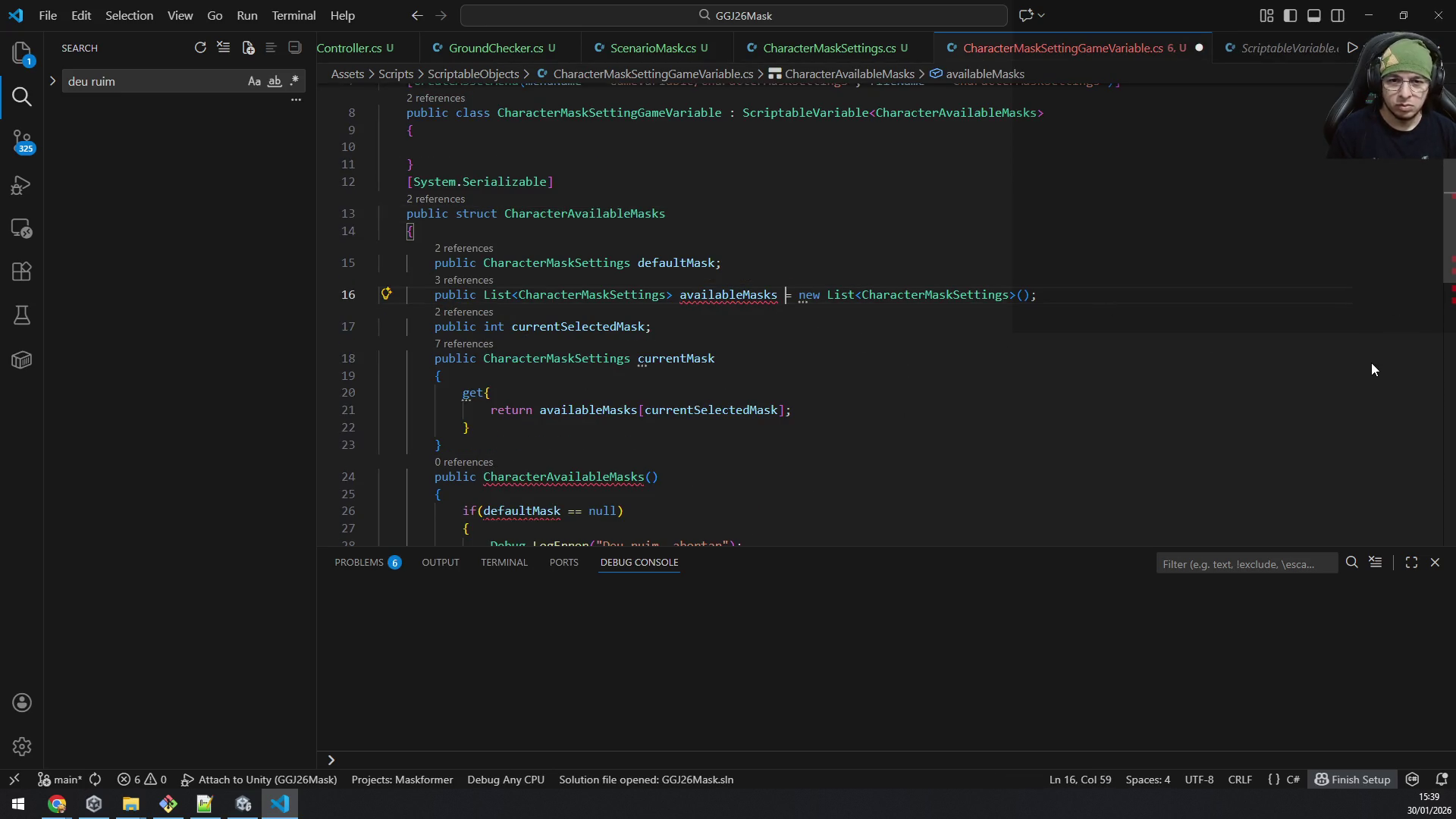
key("shift+End")
key("BackSpace")
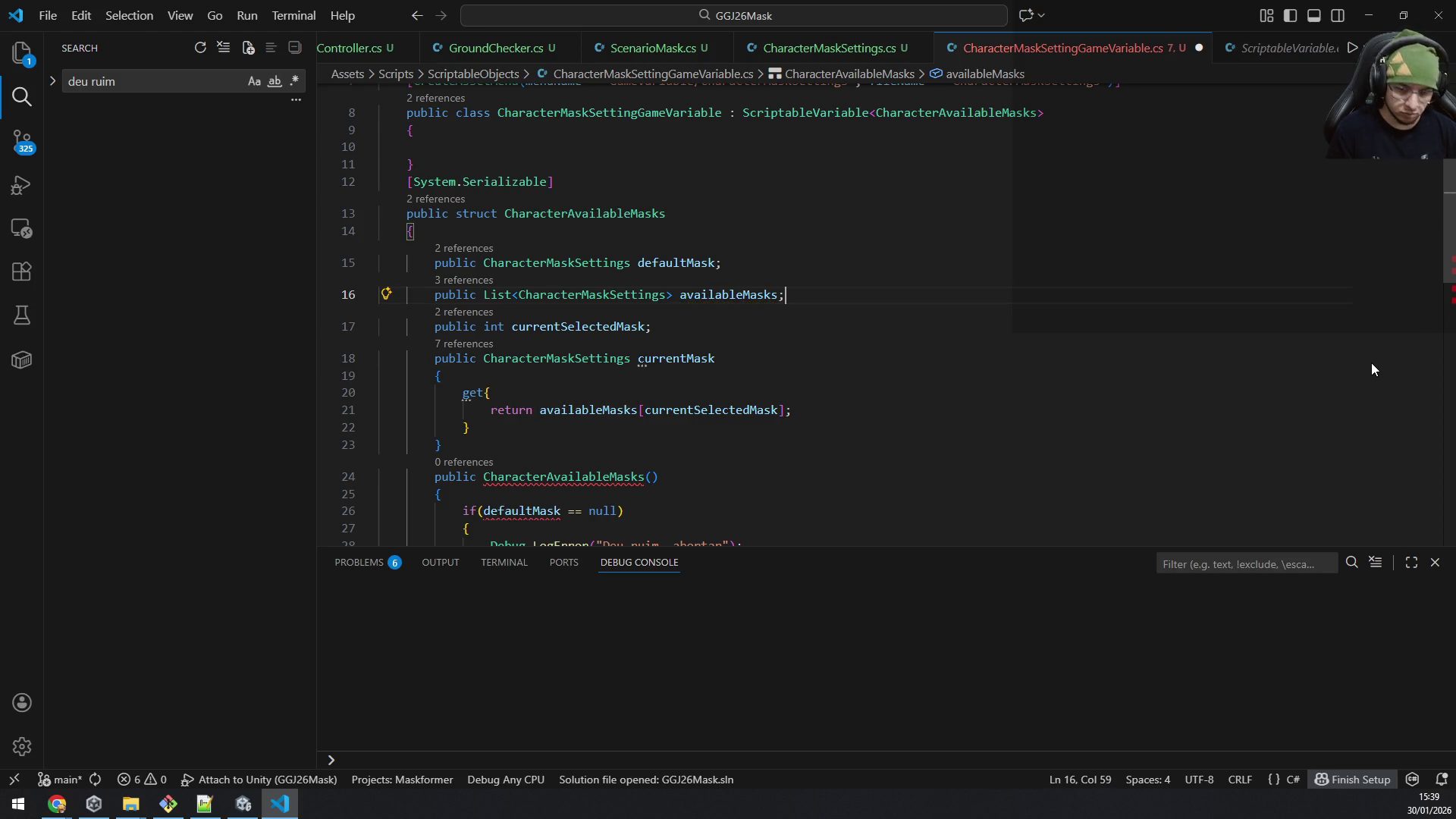
Step: Comment out the constructor on lines 24–32, save, and switch to Unity
scroll(776, 422, "down", 4)
left_click(438, 288)
left_click(484, 426, "shift")
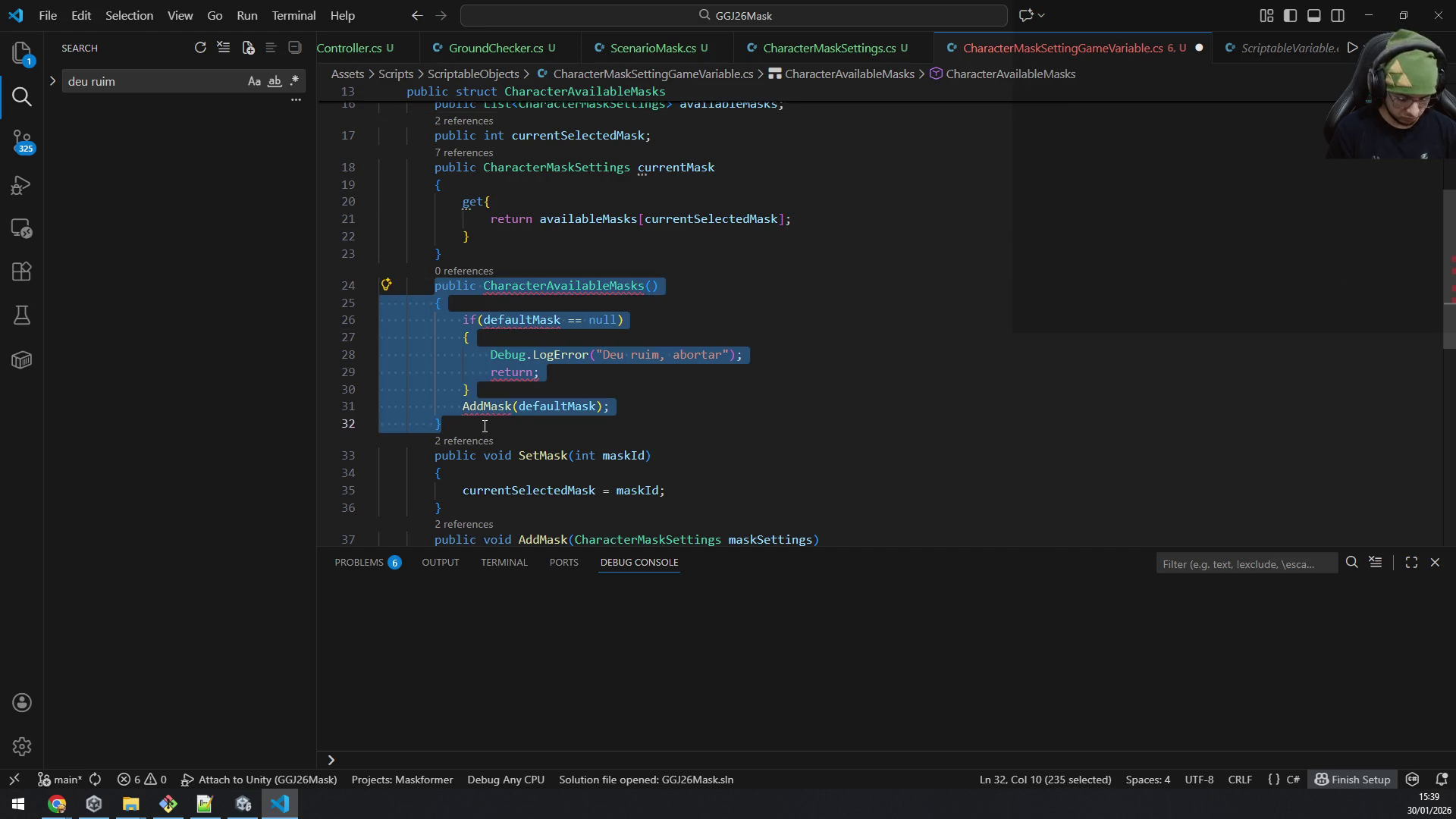
key("ctrl+slash")
key("ctrl+s")
key("alt+Tab")
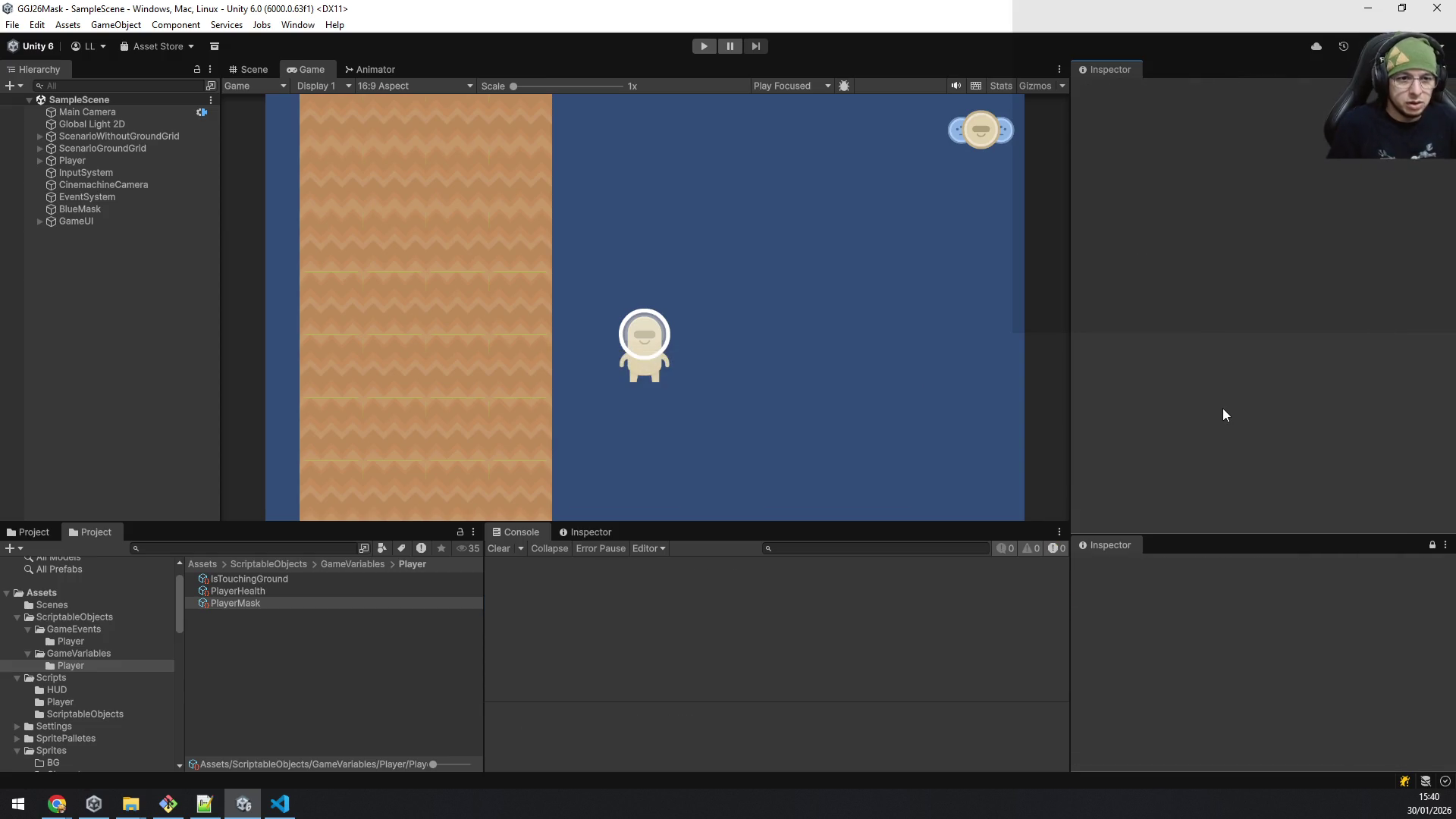
Step: Set the default Current Selected Mask to 12342134 and the live value to 1234
left_click(1255, 229)
type("12342134")
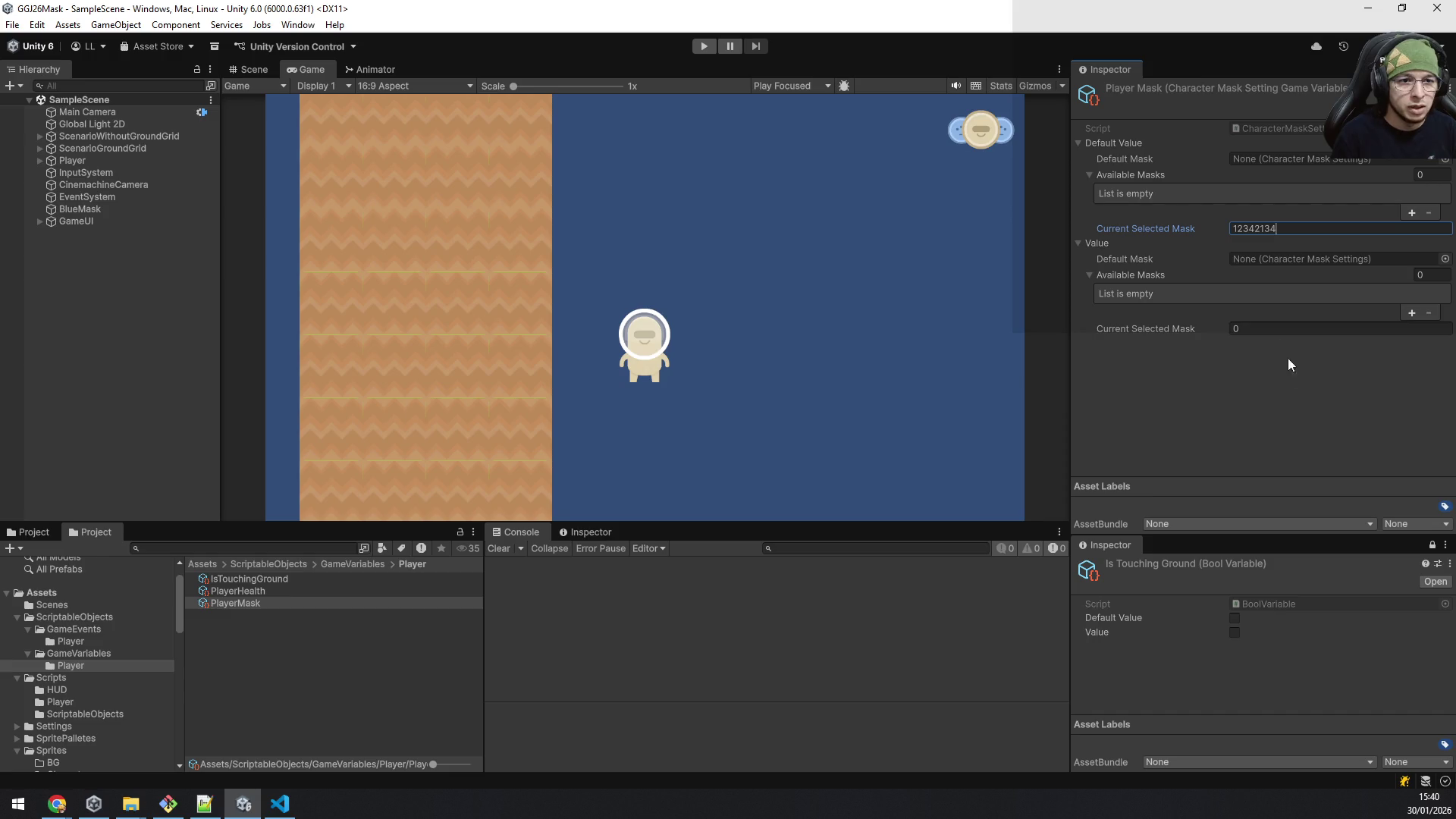
left_click(1289, 417)
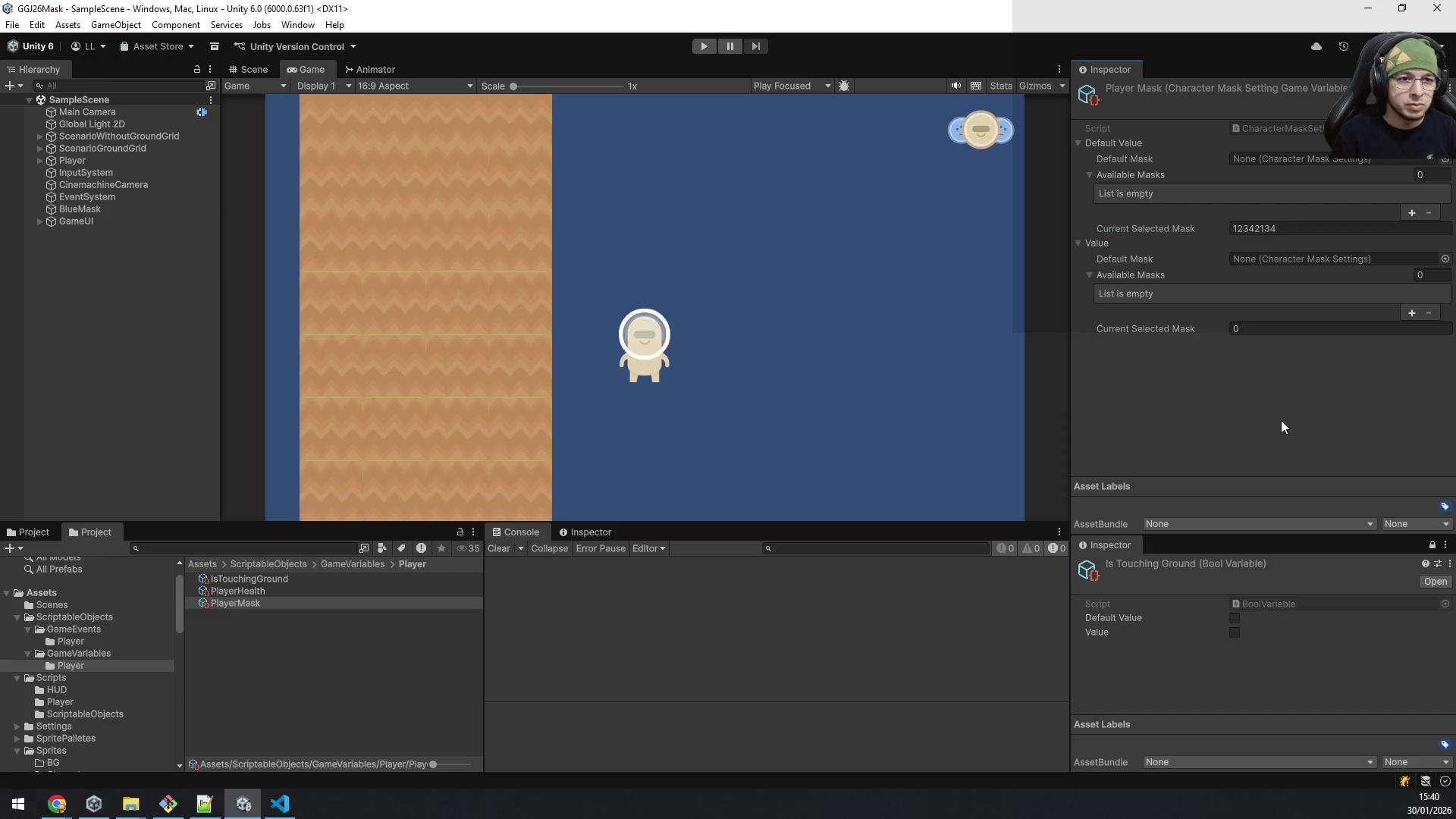
left_click(1282, 329)
type("1234")
key("Return")
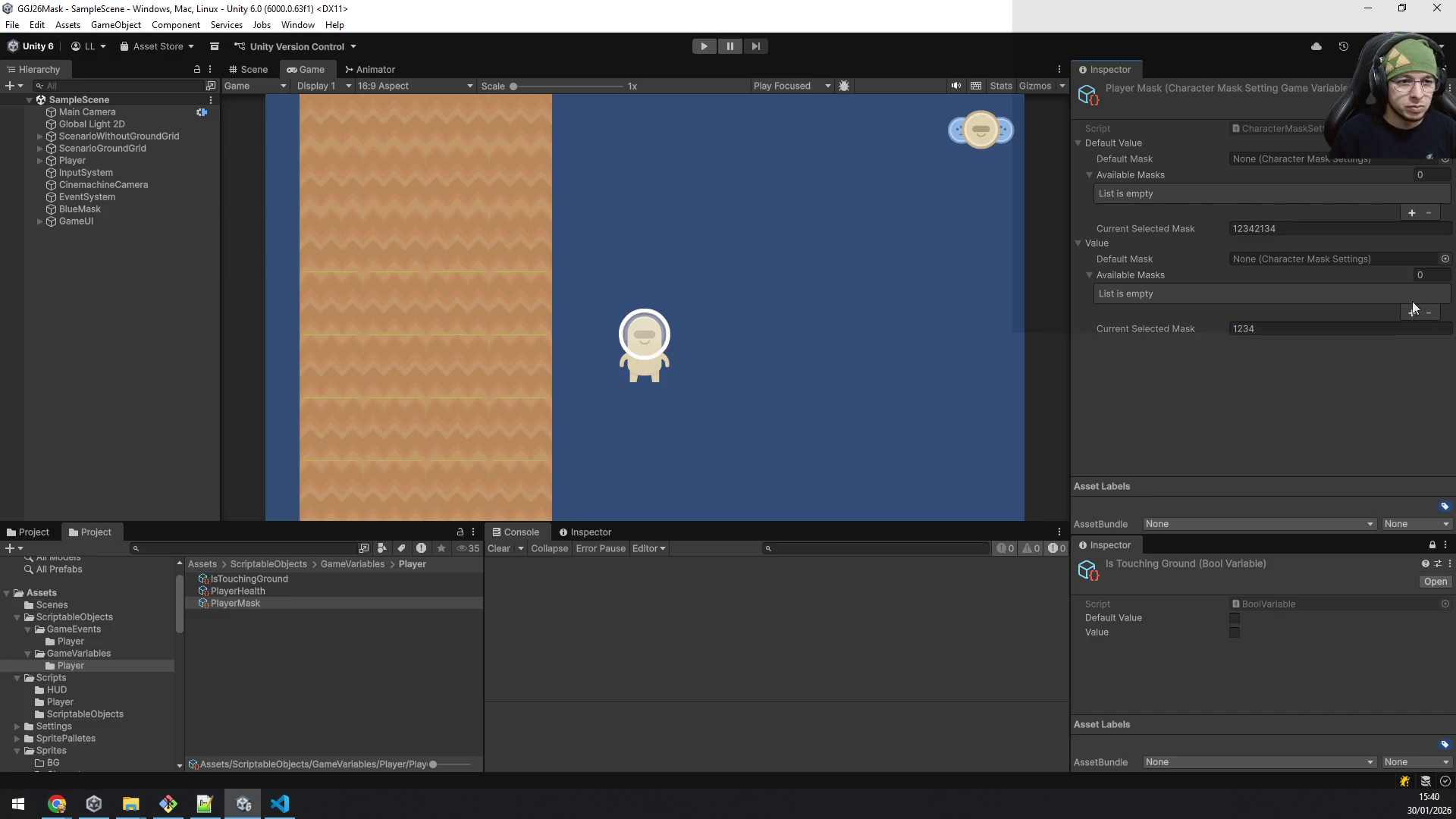
Step: Add and remove an element on Value's Available Masks, then return to VS Code
left_click(1411, 313)
left_click(1428, 313)
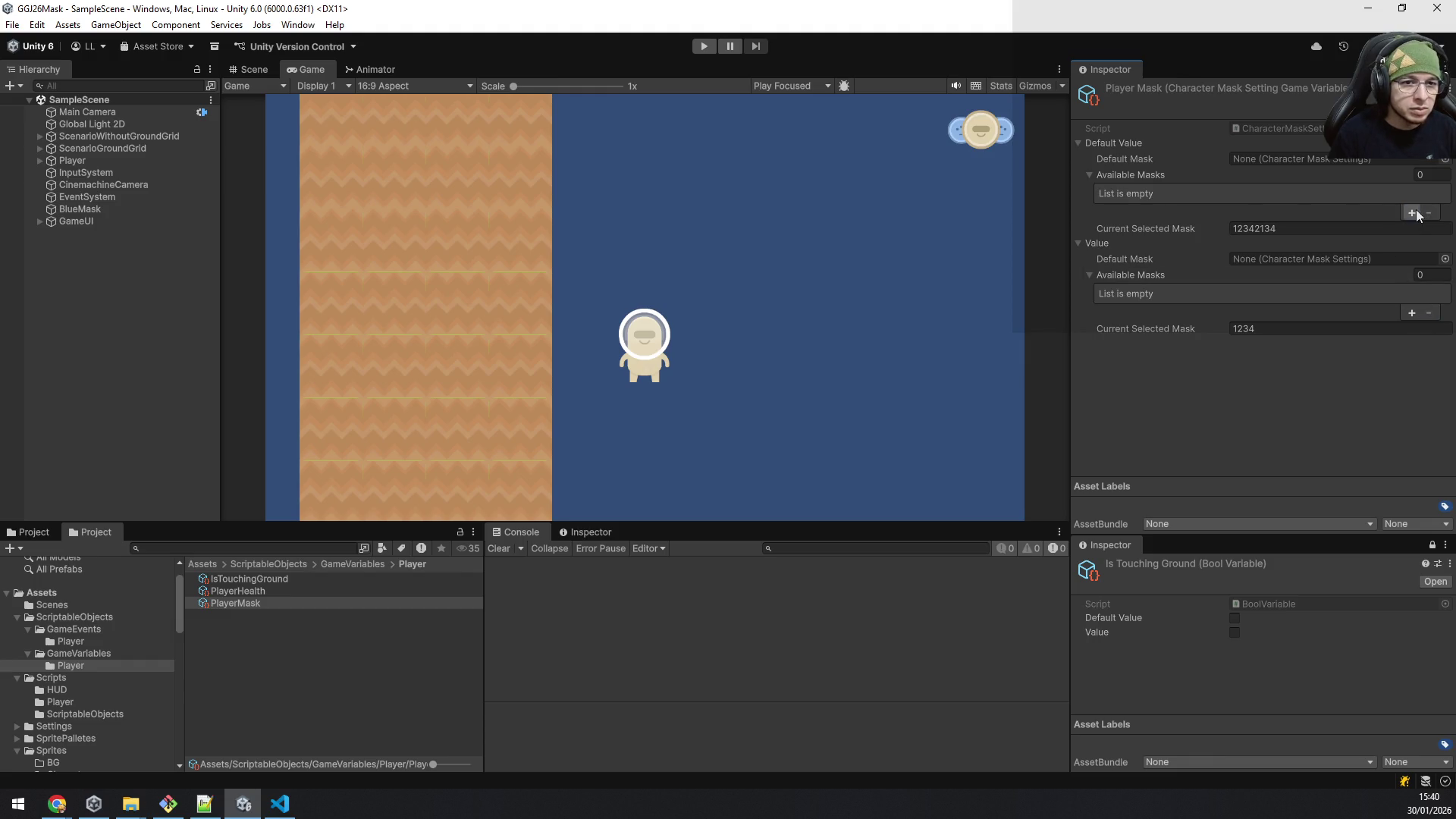
key("alt+Tab")
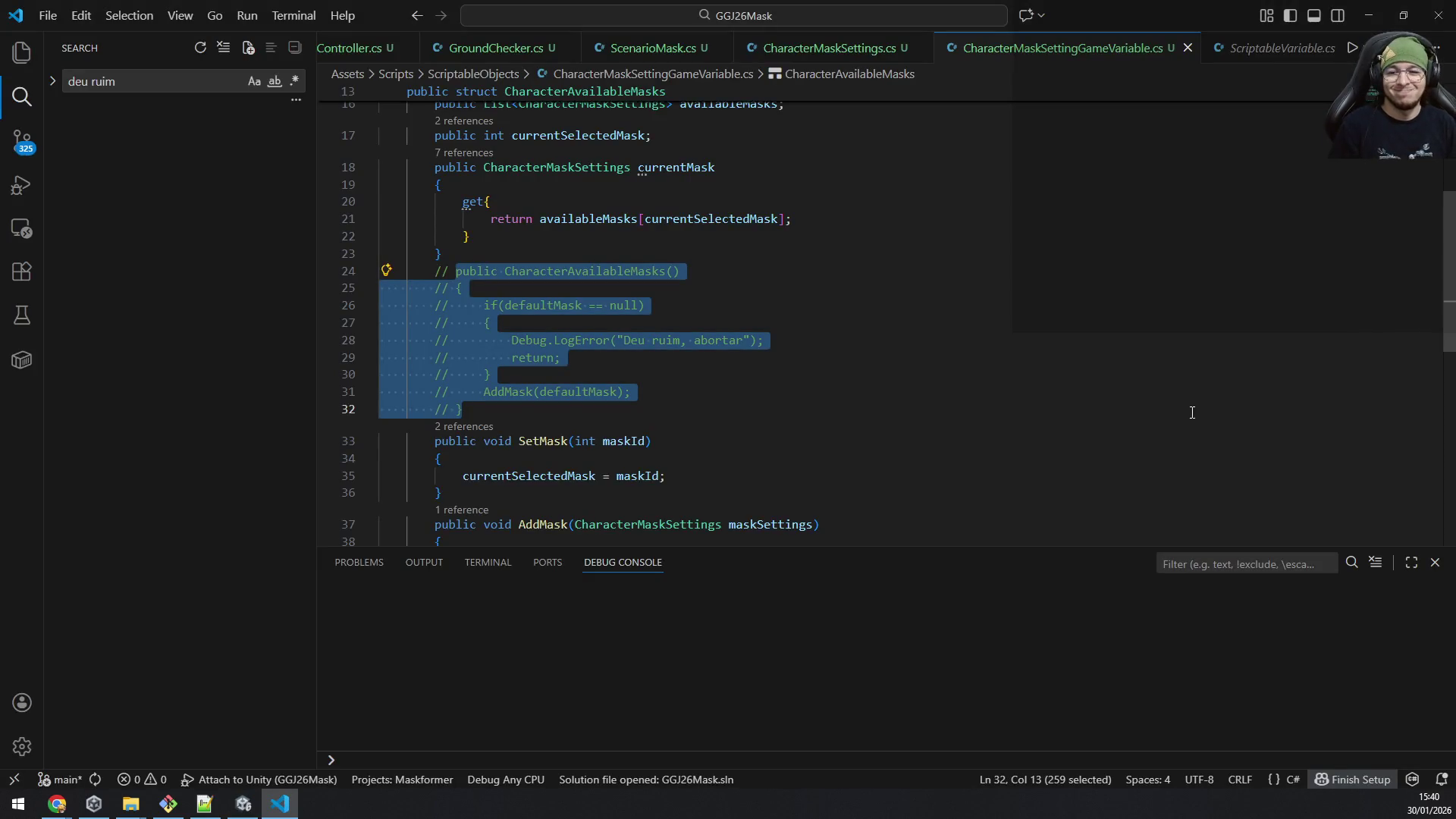
Step: Undo the edits, restoring the class, its list initializer and the null-check constructor
key("ctrl+z")
key("ctrl+z")
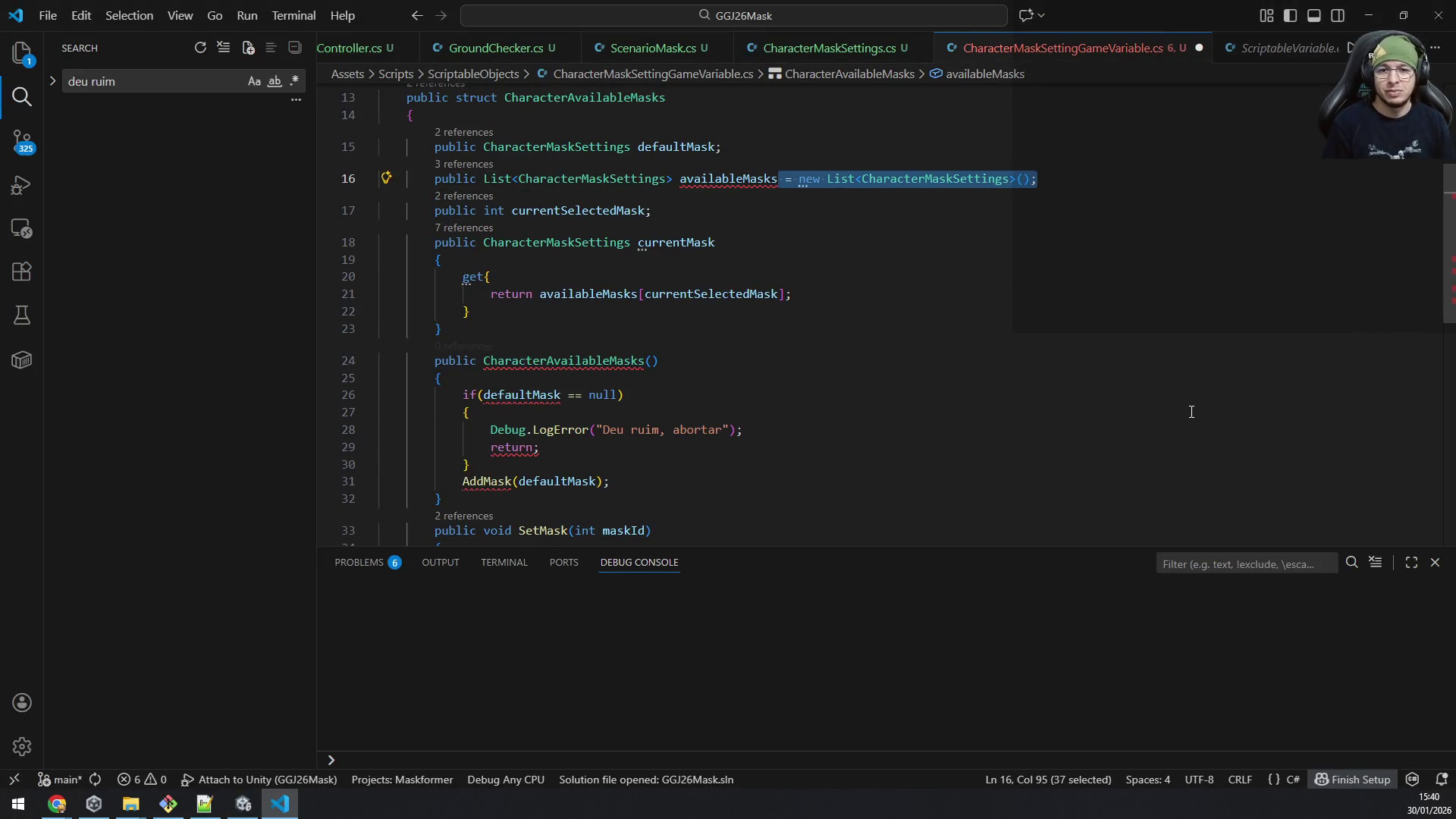
key("ctrl+z")
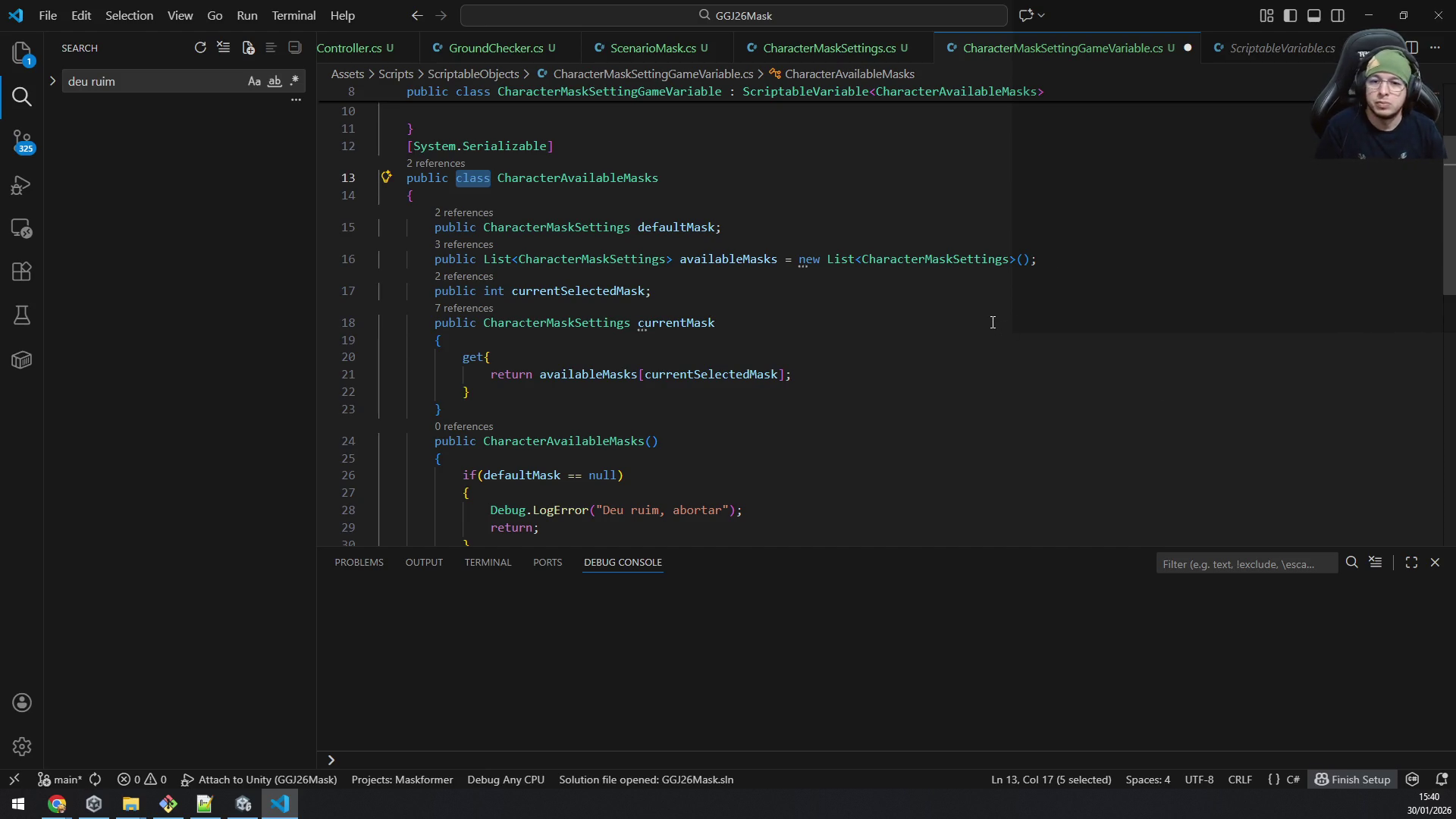
key("ctrl+z")
key("ctrl+z")
key("ctrl+z")
key("ctrl+z")
key("ctrl+y")
key("ctrl+y")
key("ctrl+y")
key("ctrl+z")
key("ctrl+z")
key("ctrl+z")
key("ctrl+z")
key("ctrl+z")
key("ctrl+z")
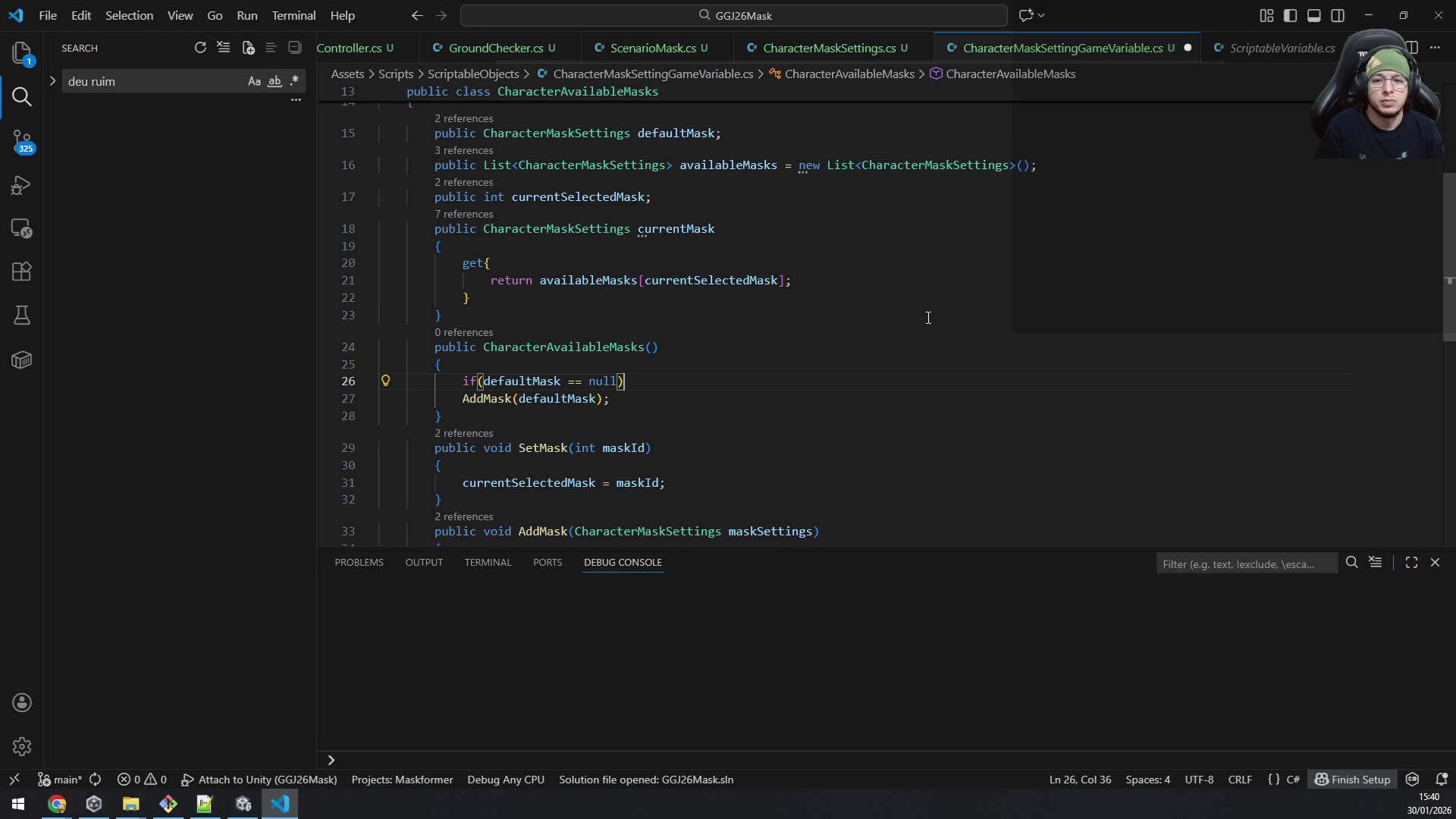
key("ctrl+z")
key("ctrl+z")
key("ctrl+z")
key("ctrl+z")
key("ctrl+y")
key("ctrl+y")
key("ctrl+y")
key("ctrl+y")
key("ctrl+y")
key("ctrl+y")
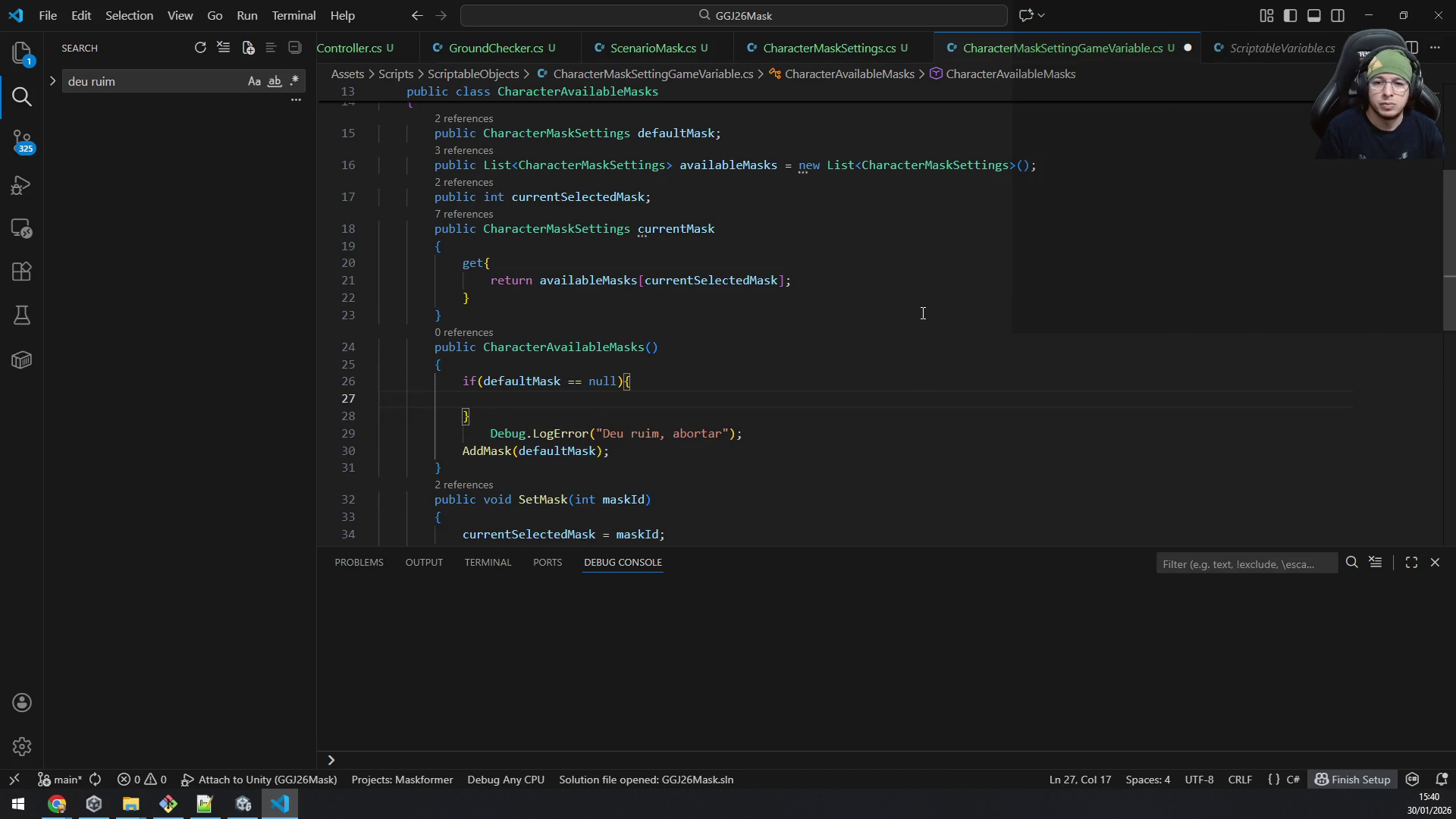
Step: Open the if's braces into a block and move the Debug.LogError line inside it
key("ctrl+z")
key("ctrl+z")
key("ctrl+z")
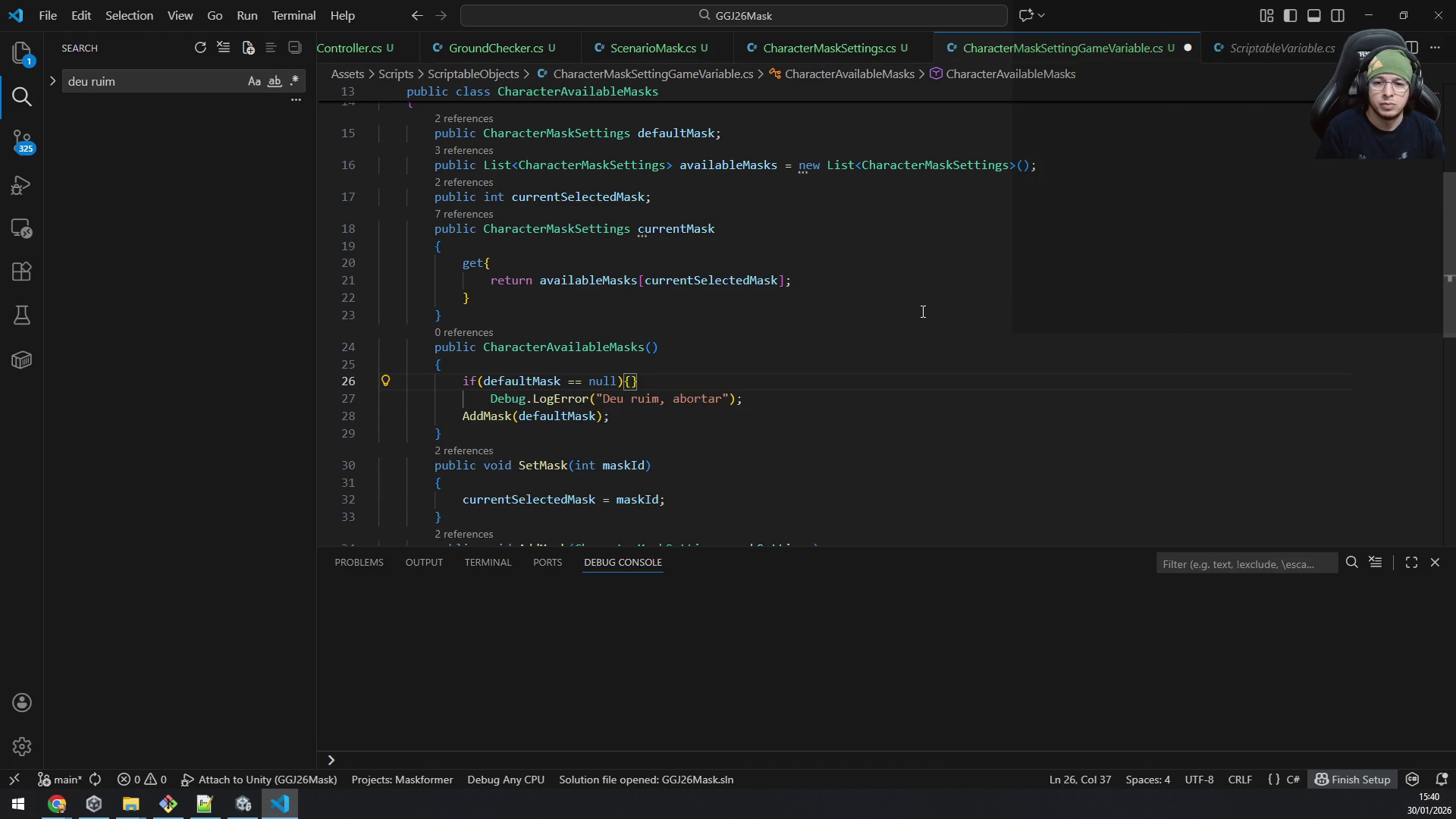
key("ctrl+y")
key("Down")
key("Down")
key("End")
key("shift+Home")
key("ctrl+x")
key("ctrl+shift+k")
key("Up")
key("Up")
key("ctrl+v")
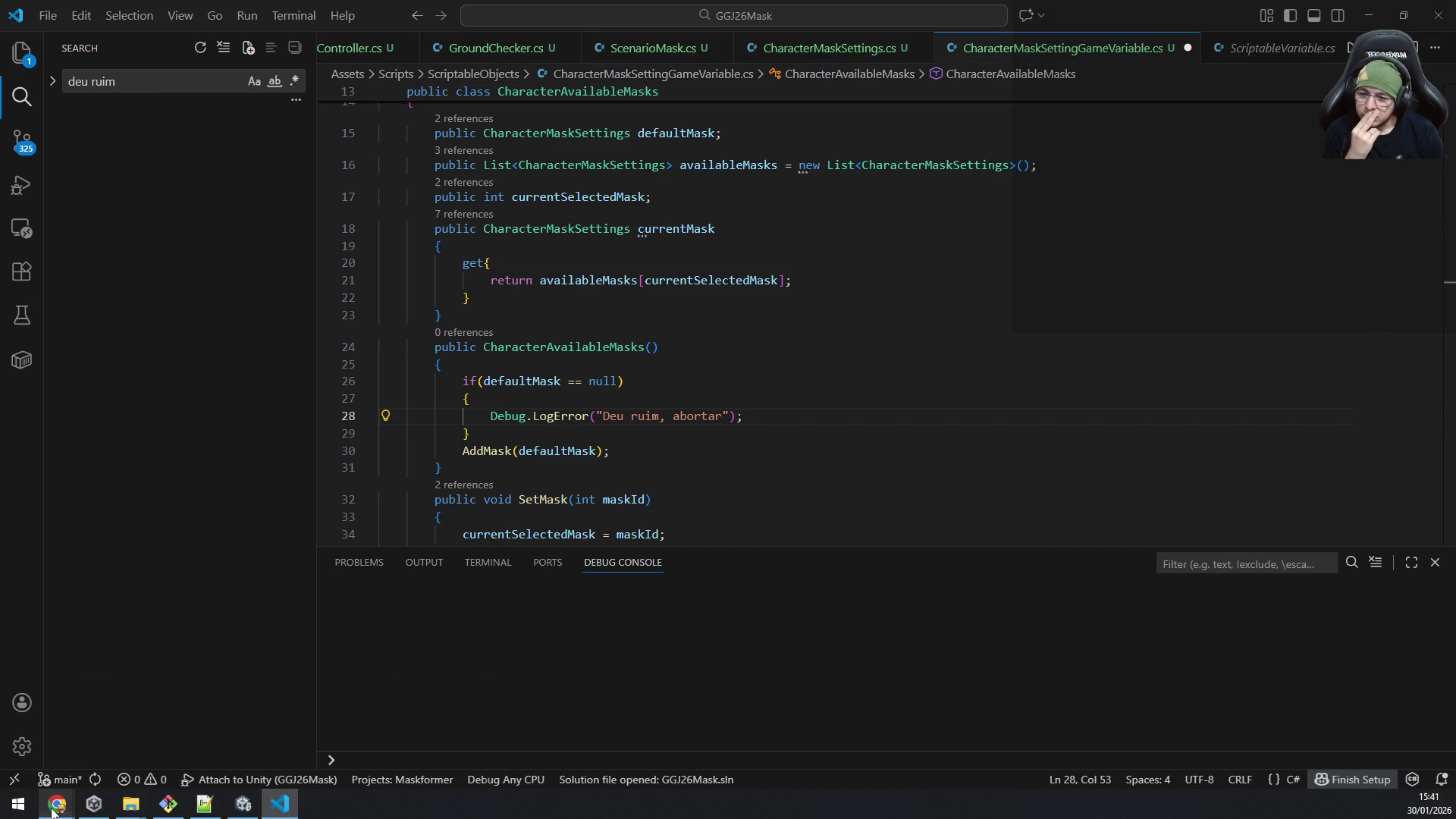
mouse_move(57, 804)
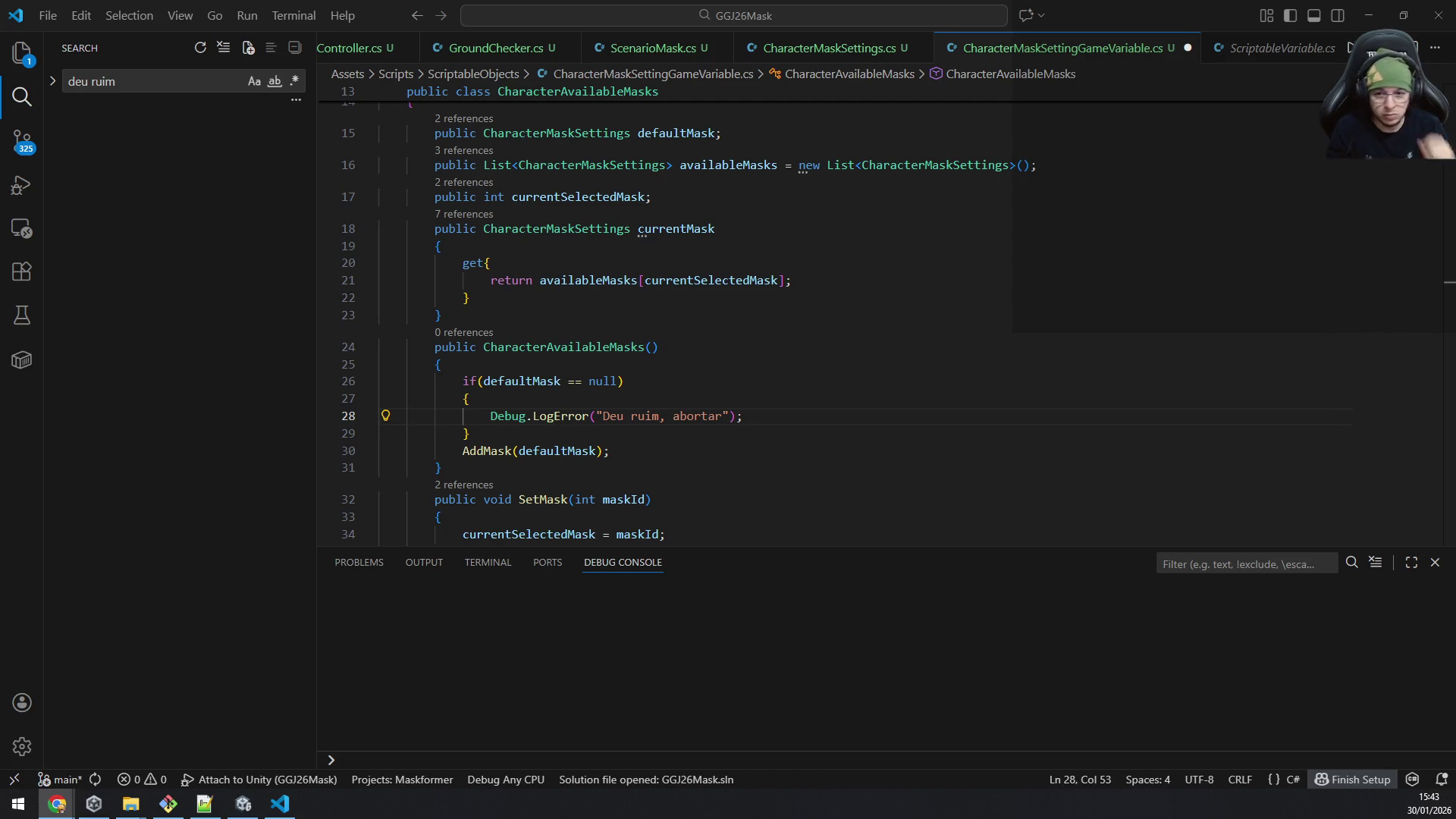
Step: Change CharacterAvailableMasks to a struct and remove the list initializer on line 16
scroll(607, 356, "down", 5)
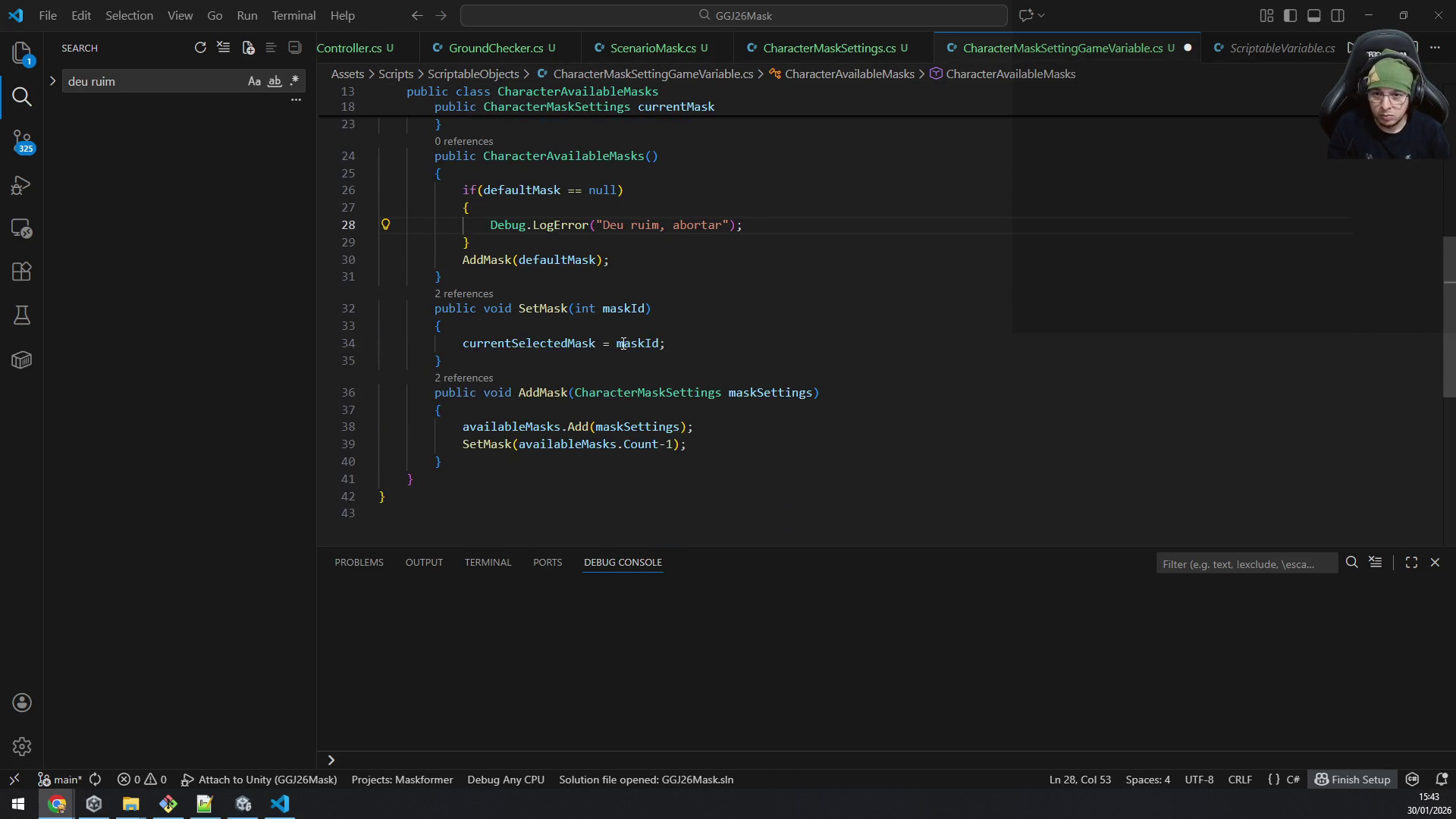
scroll(636, 344, "up", 8)
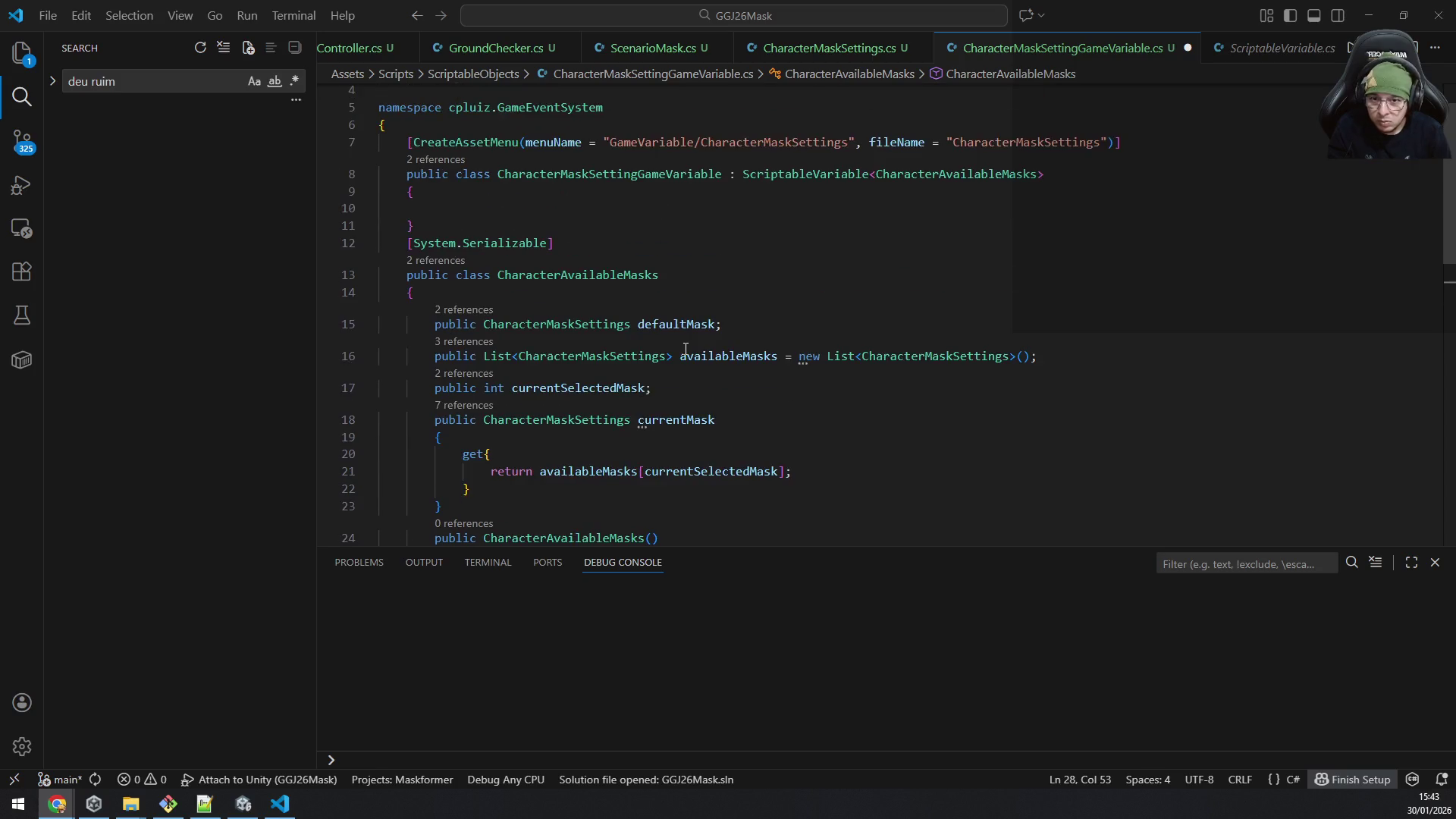
scroll(685, 350, "down", 3)
scroll(603, 350, "up", 4)
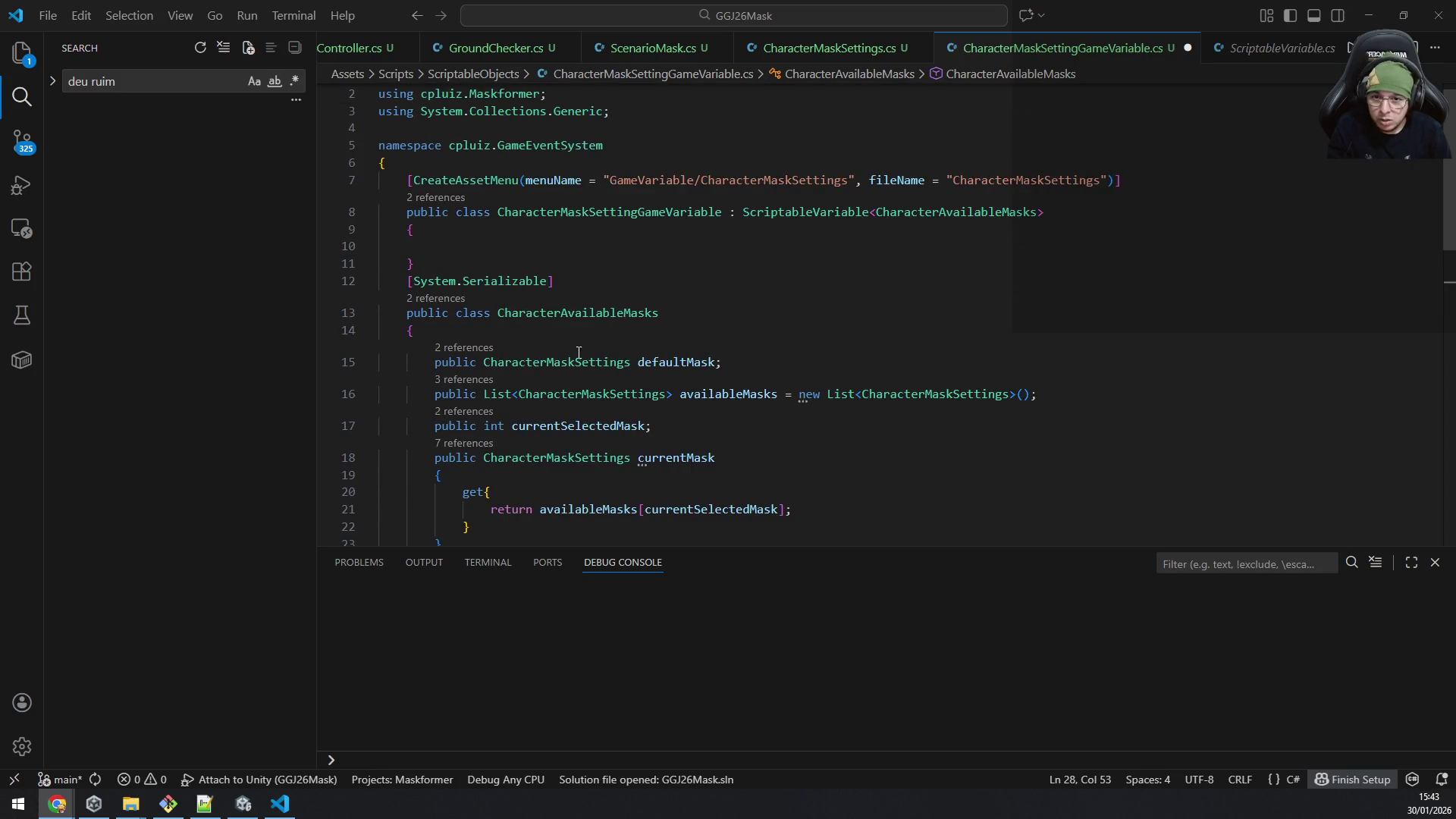
double_click(475, 308)
key("BackSpace")
type("struct")
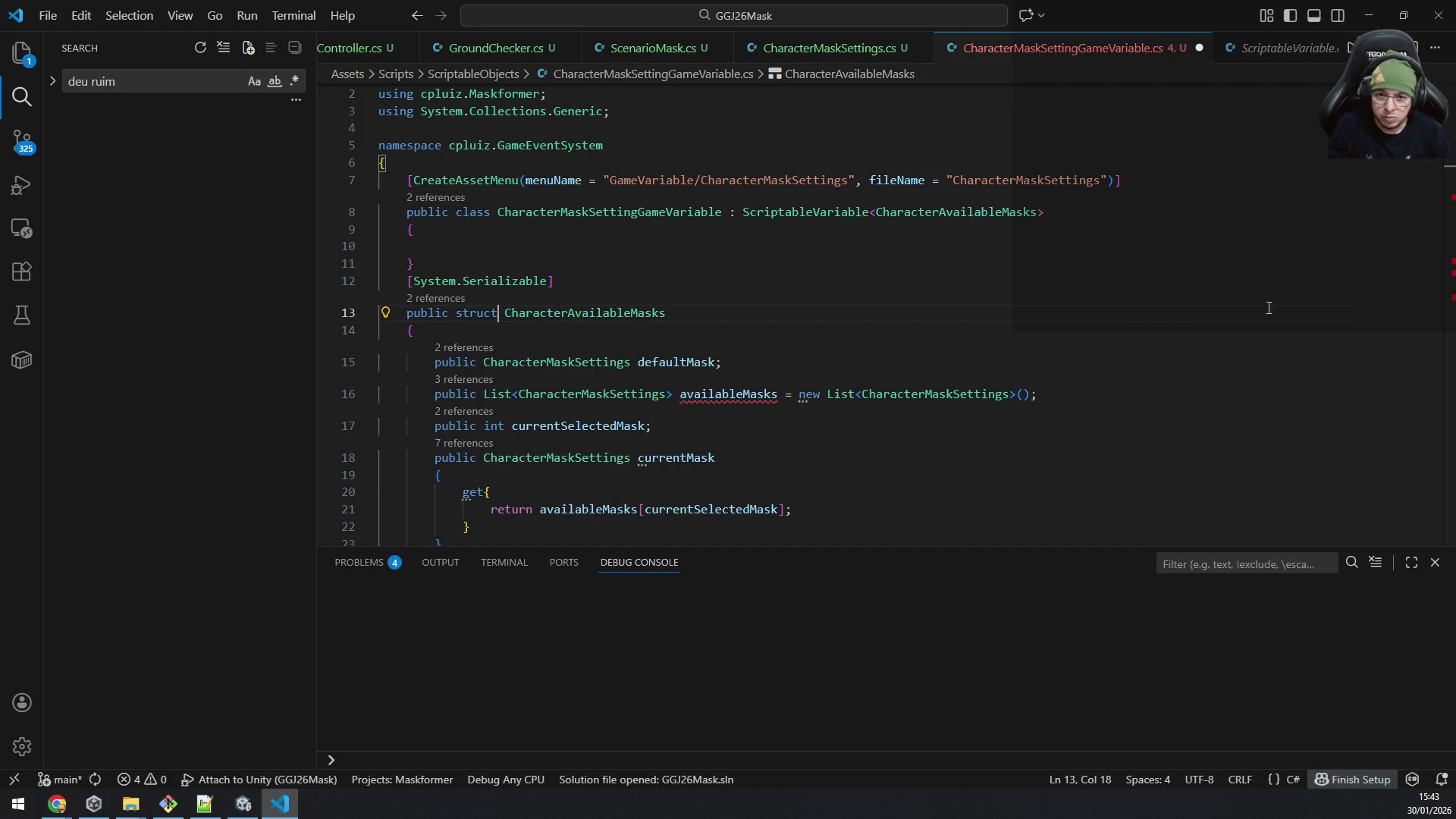
left_click(781, 394)
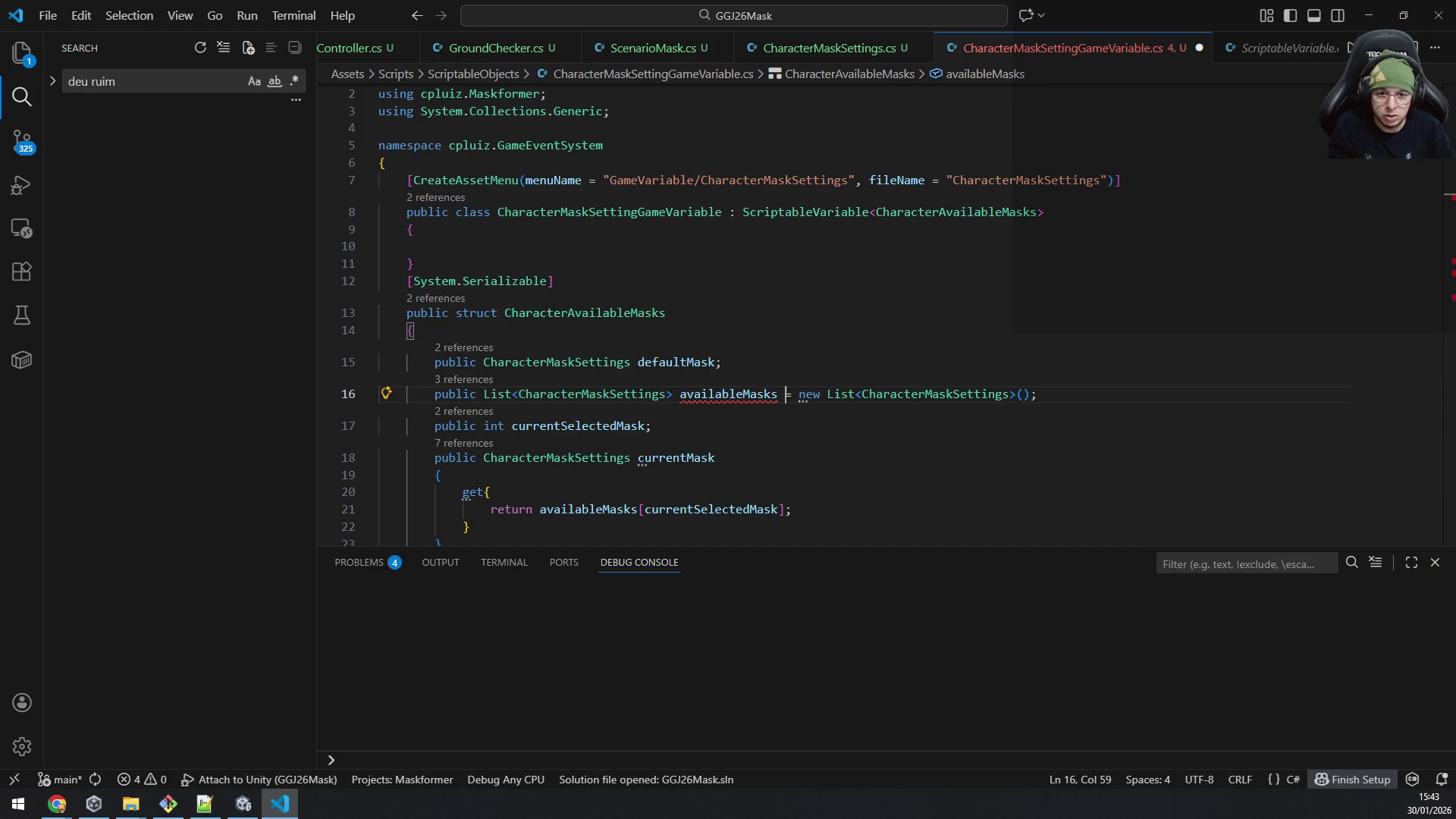
key("Left")
key("ctrl+shift+Left")
key("ctrl+shift+Left")
key("ctrl+shift+Left")
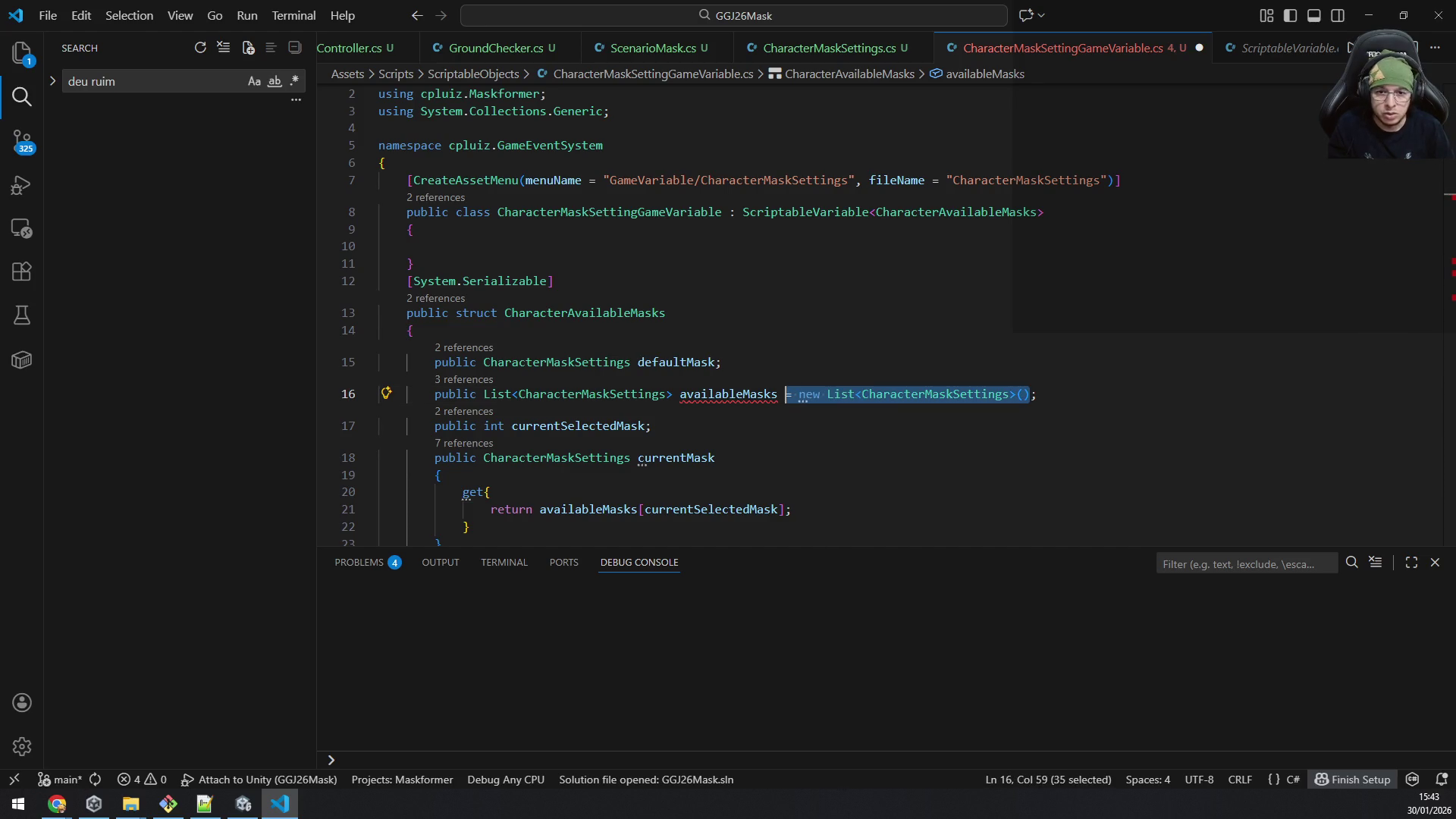
key("BackSpace")
key("BackSpace")
Step: Give the constructor parameters CharacterMaskSettings maskSettings and List<CharacterMaskSettings> maskList
scroll(619, 430, "down", 4)
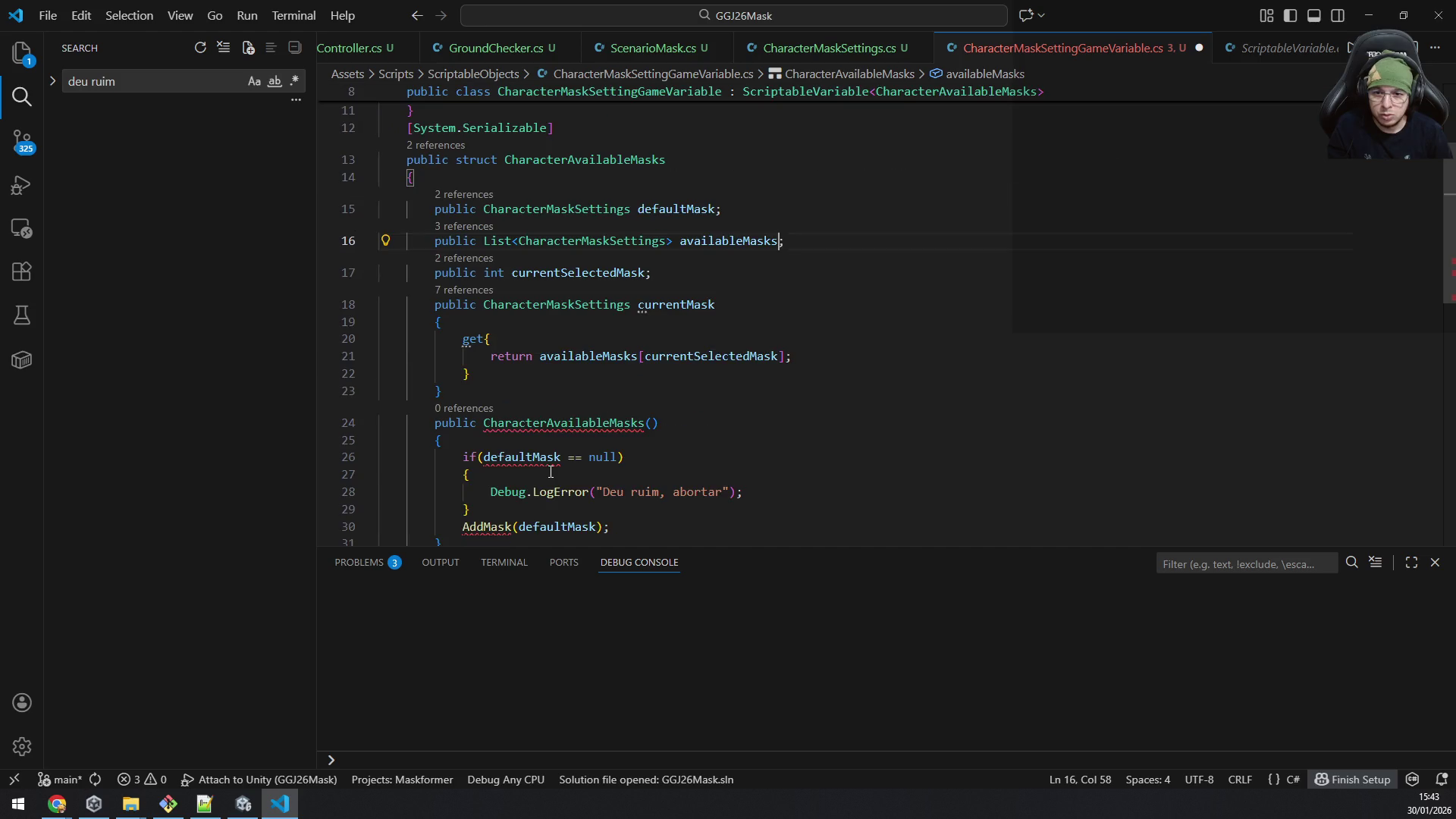
scroll(653, 251, "down", 2)
left_click(651, 270)
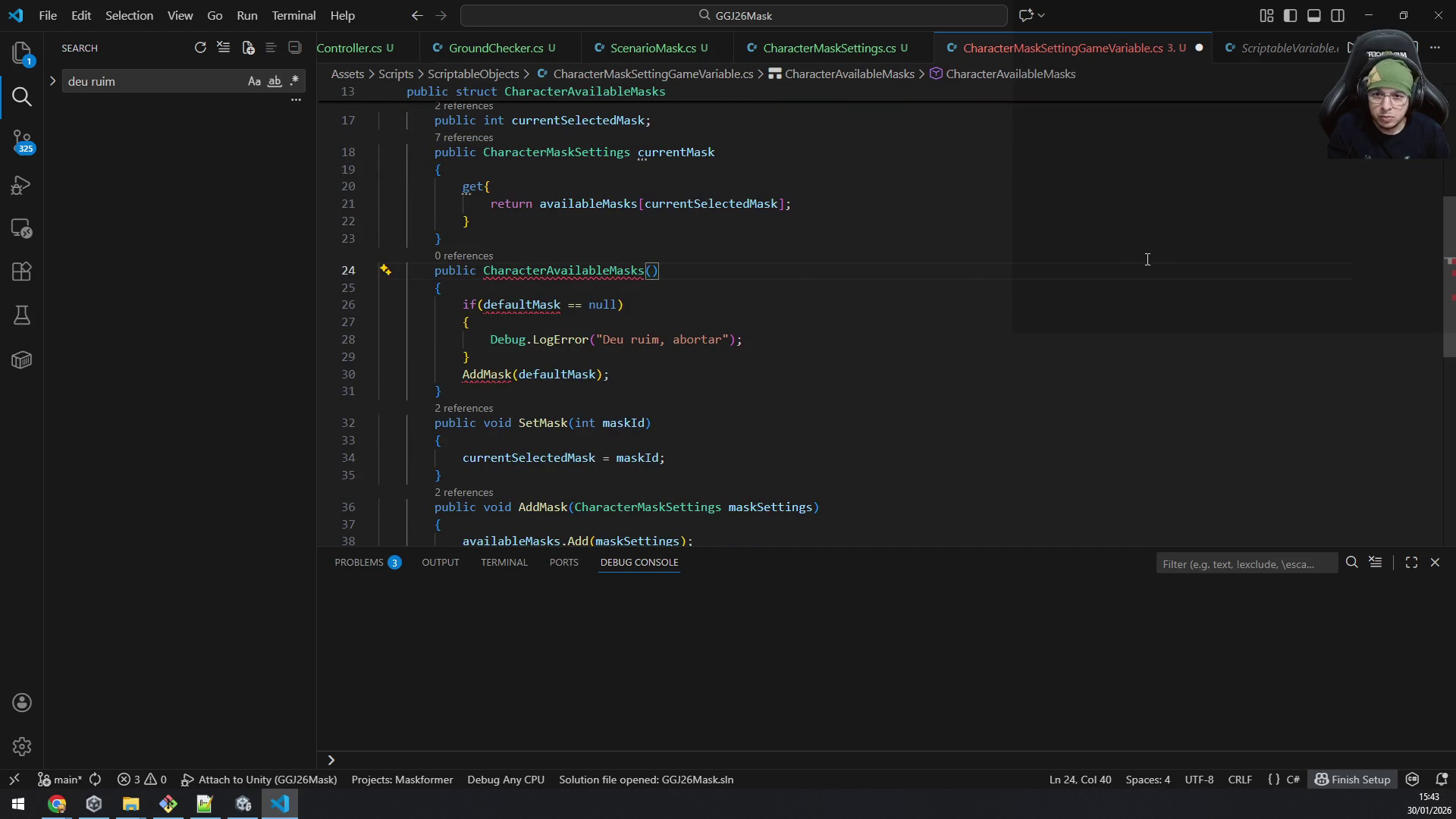
scroll(1146, 258, "up", 3)
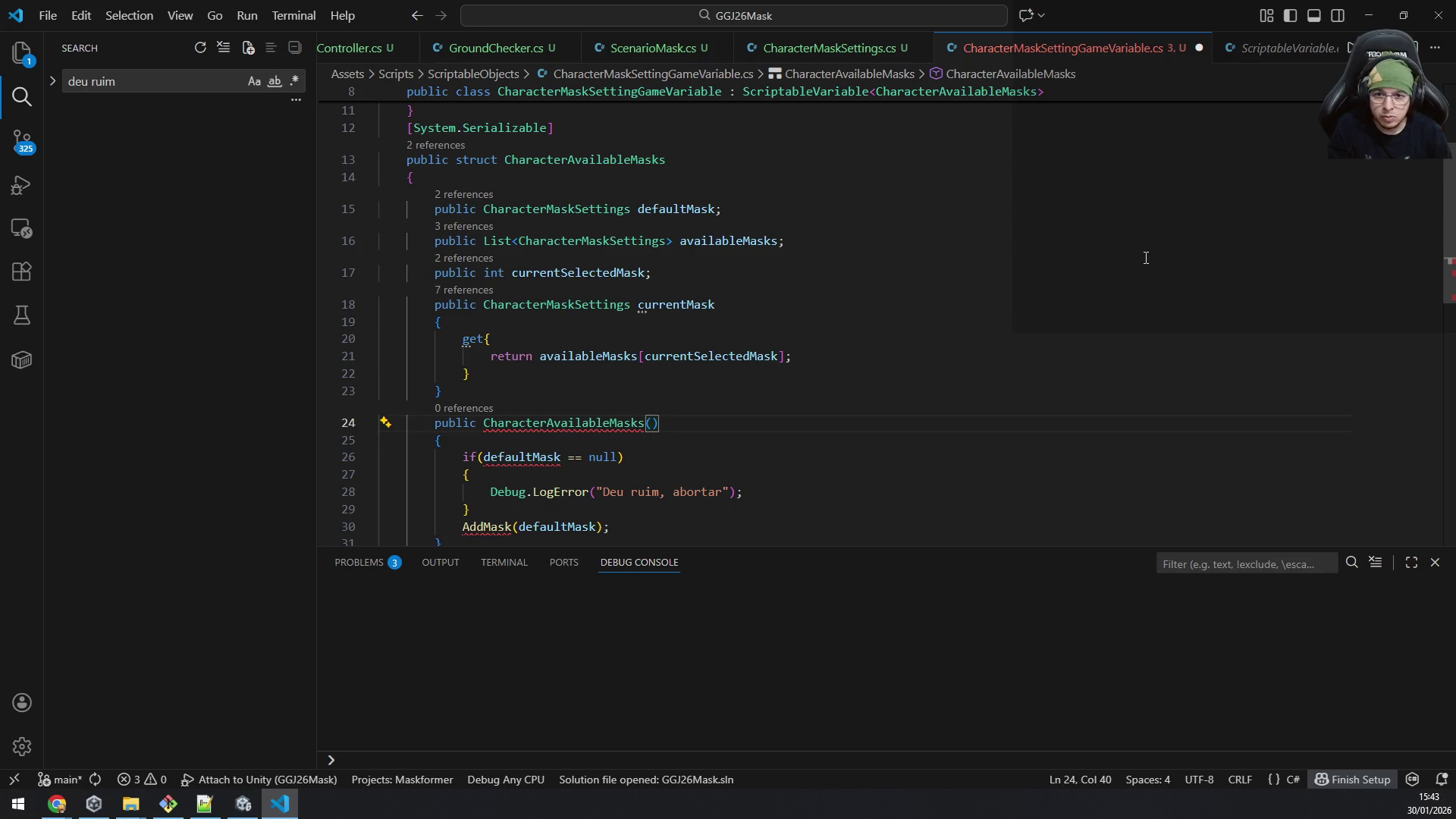
type("Characterma")
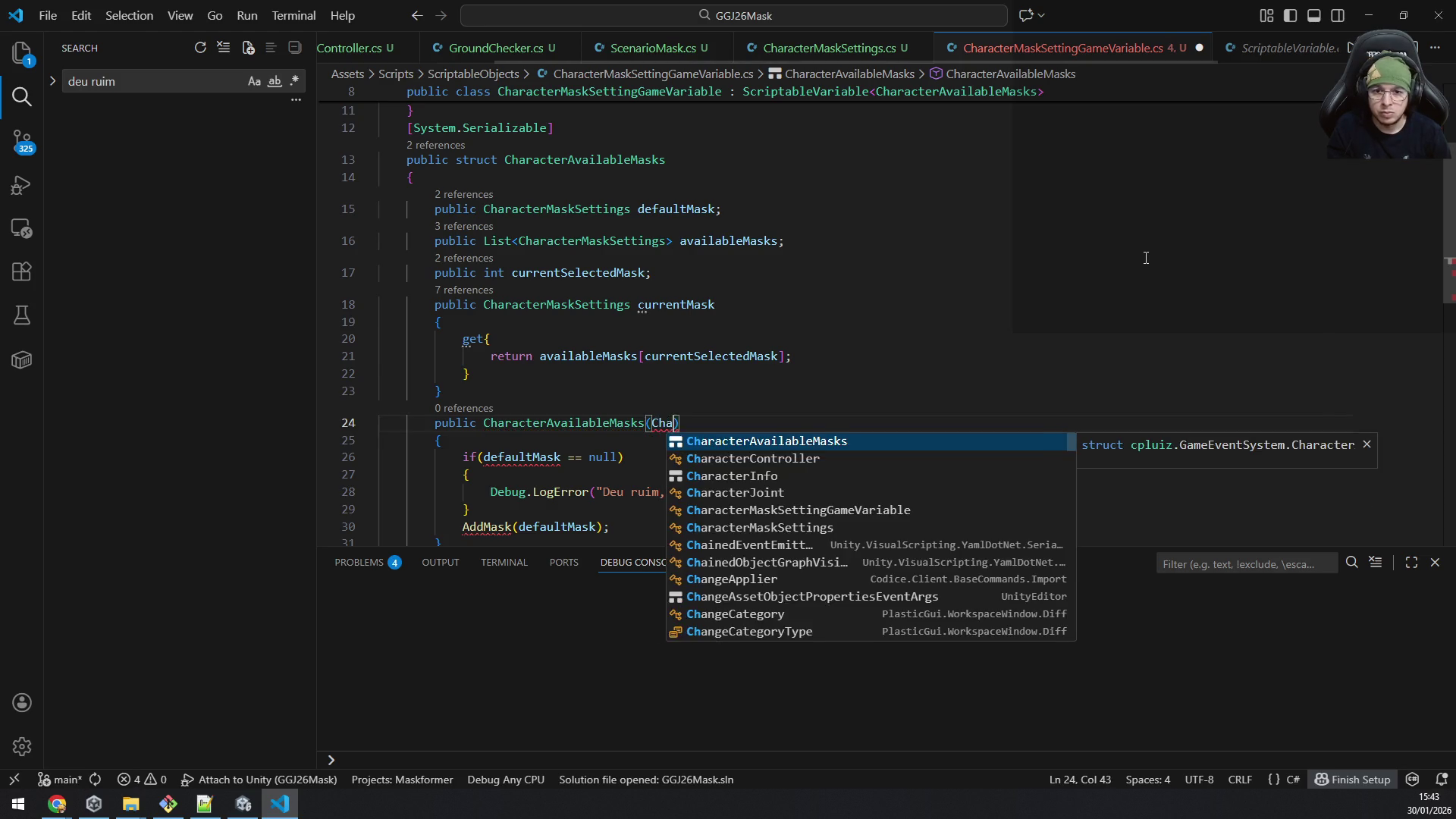
type("skse")
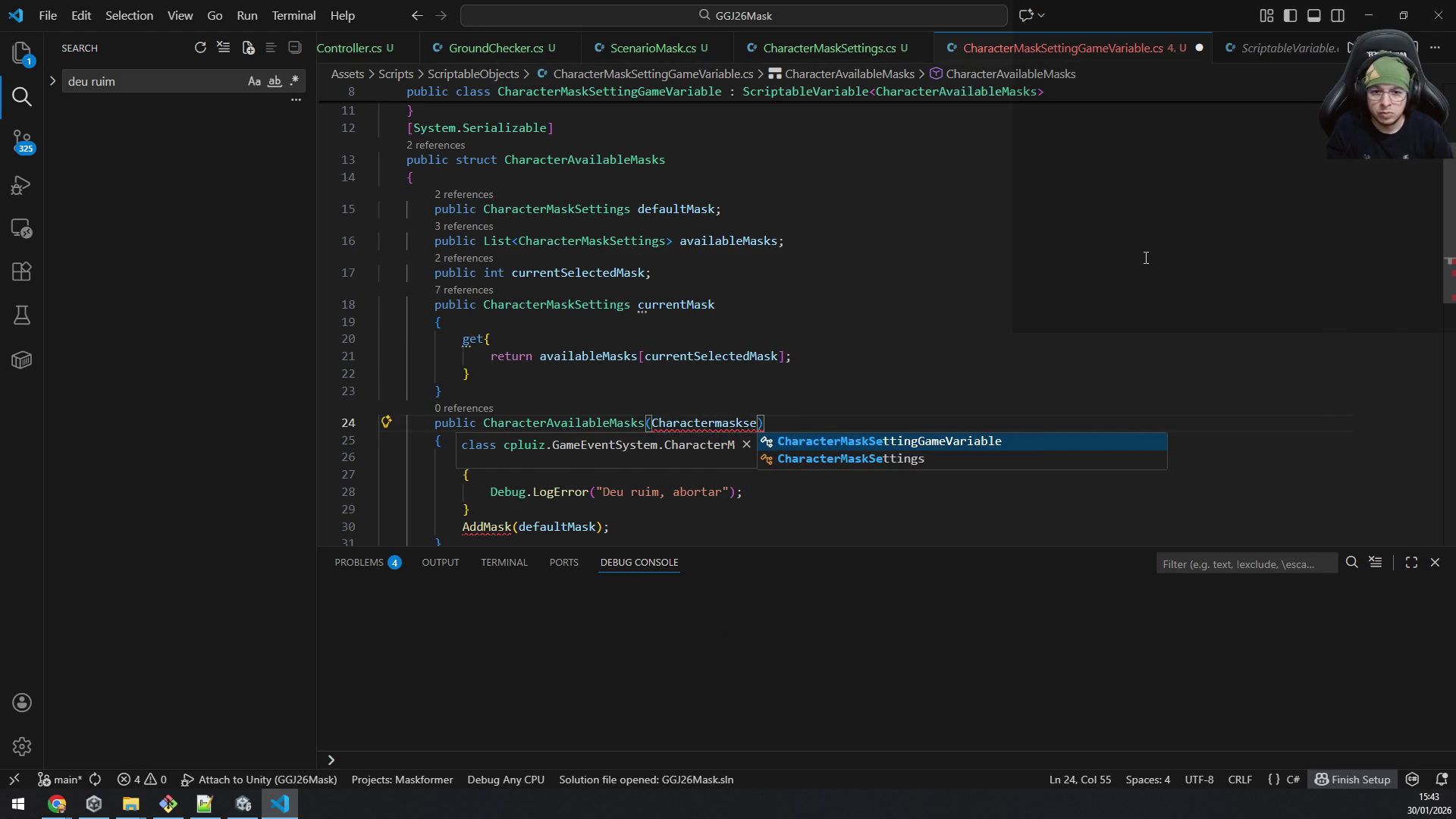
key("Tab")
type("k")
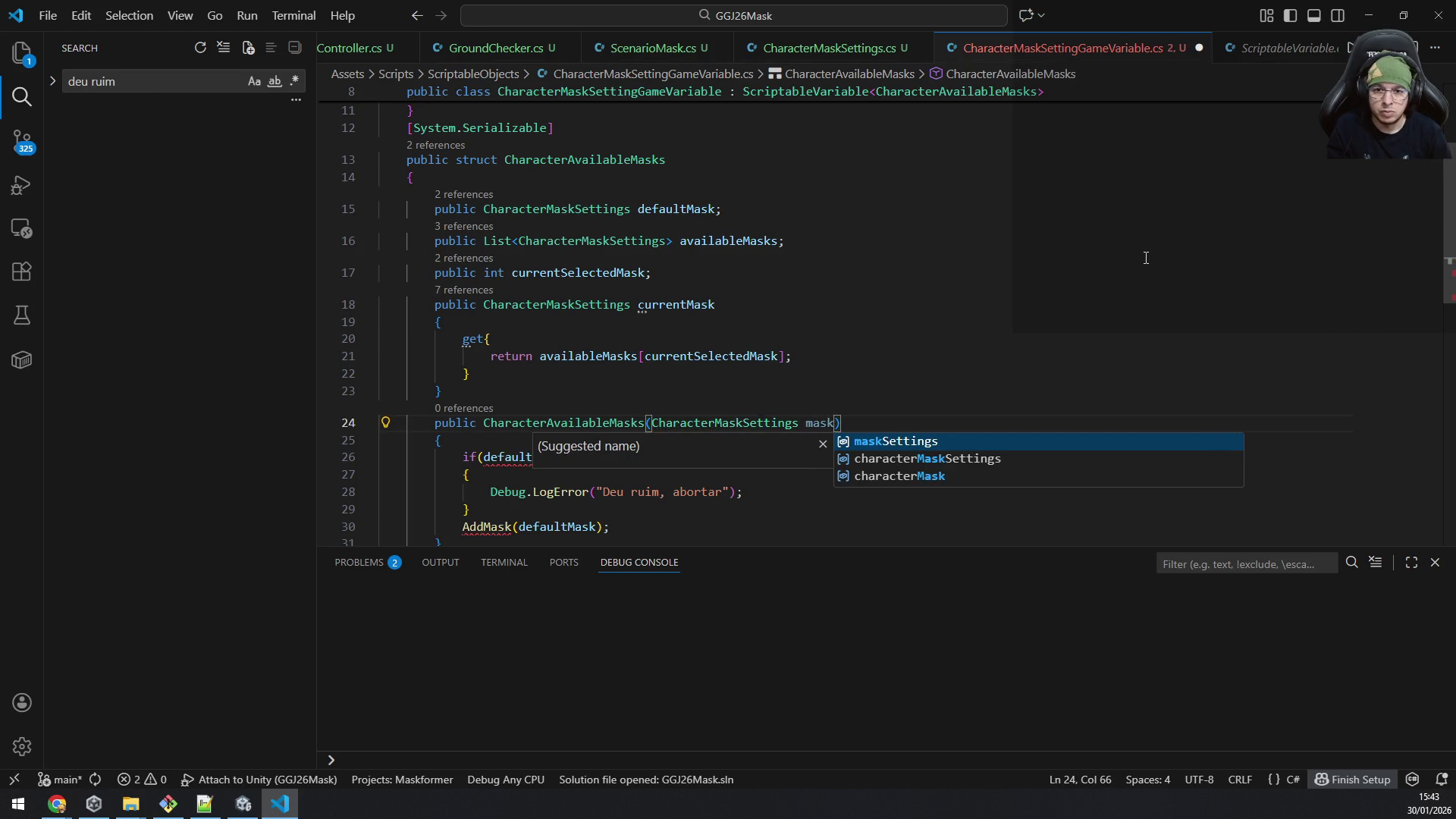
key("Tab")
type(", ")
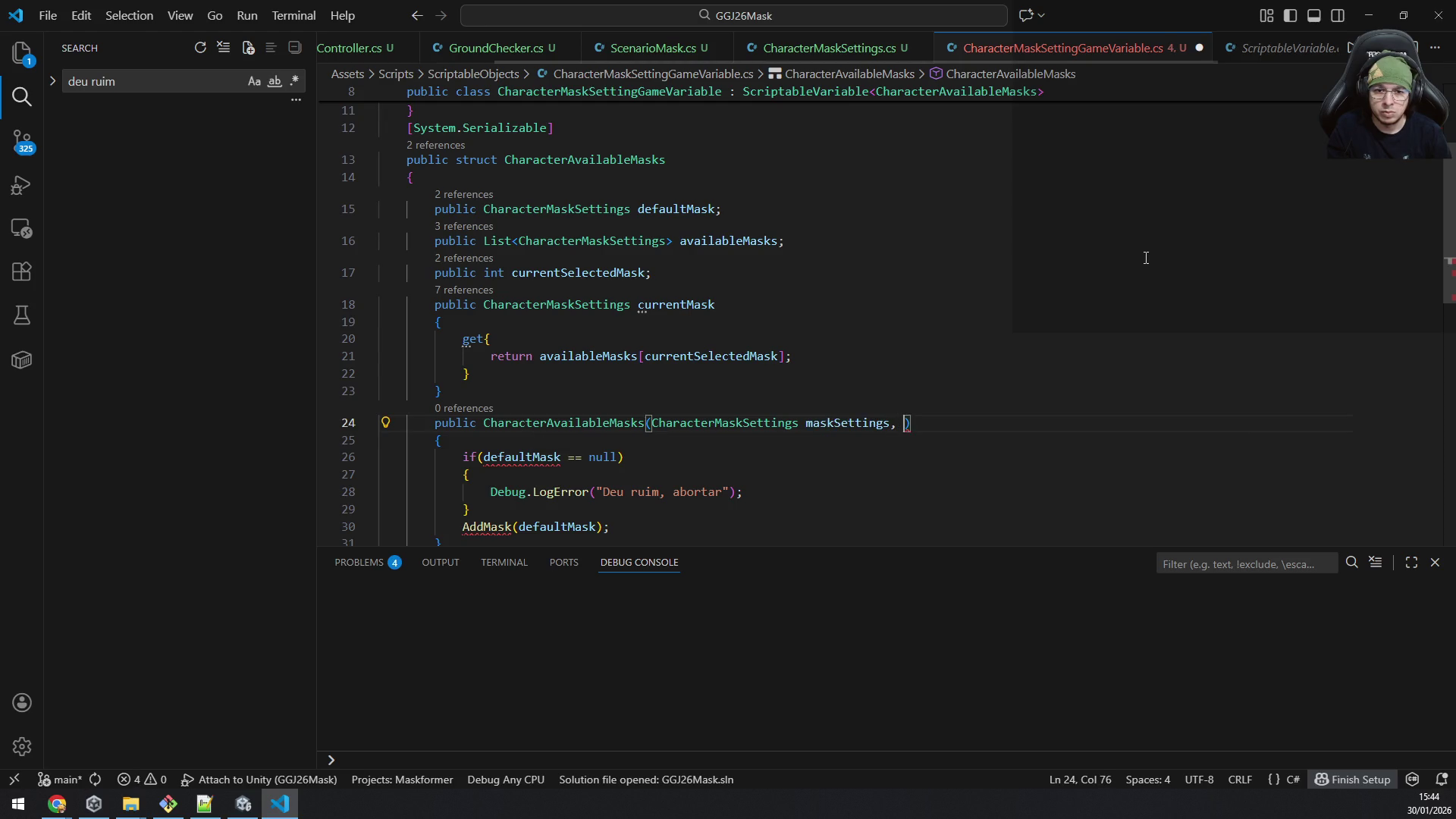
type("List<Ch")
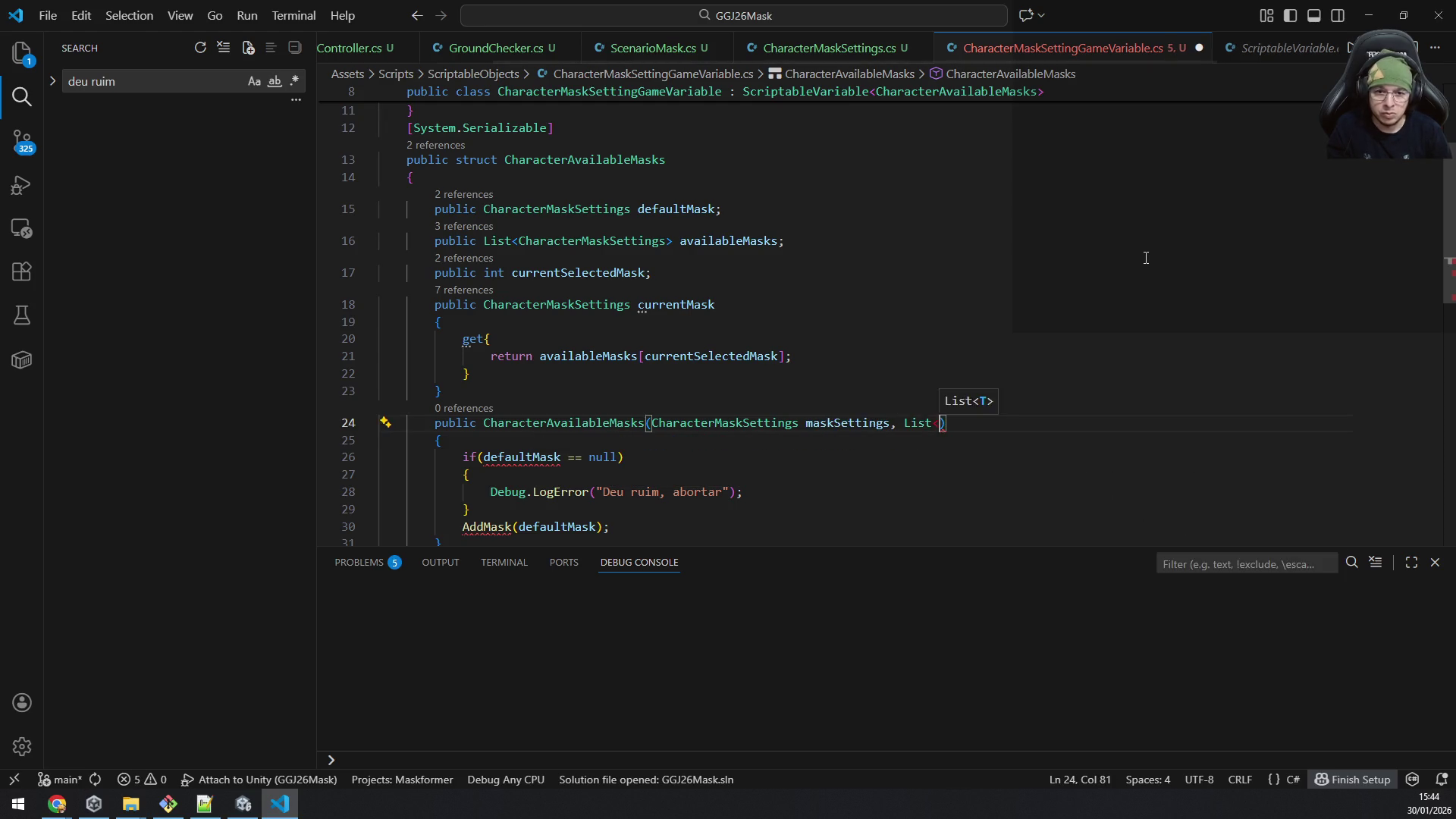
type("arac")
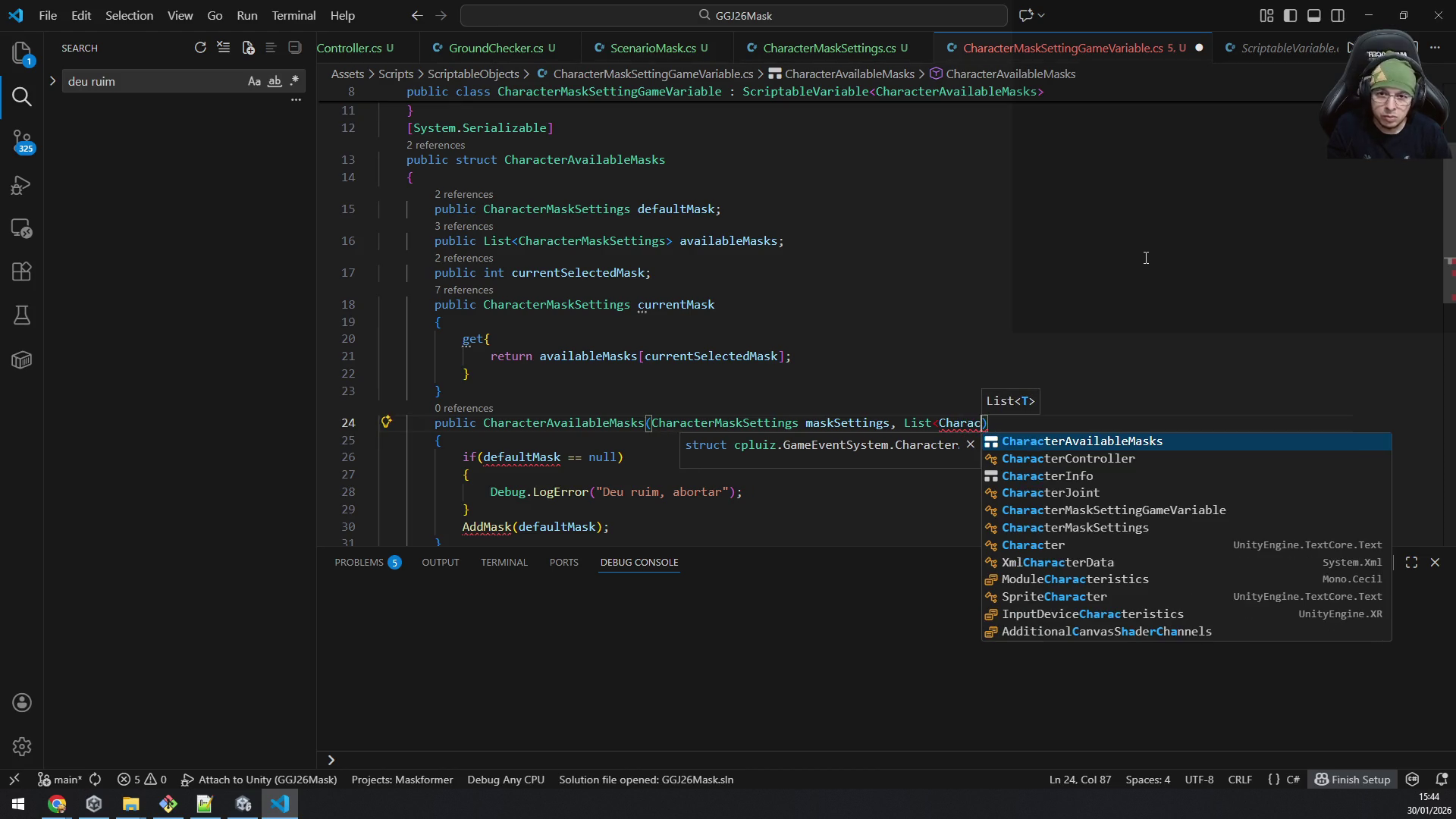
type("terma")
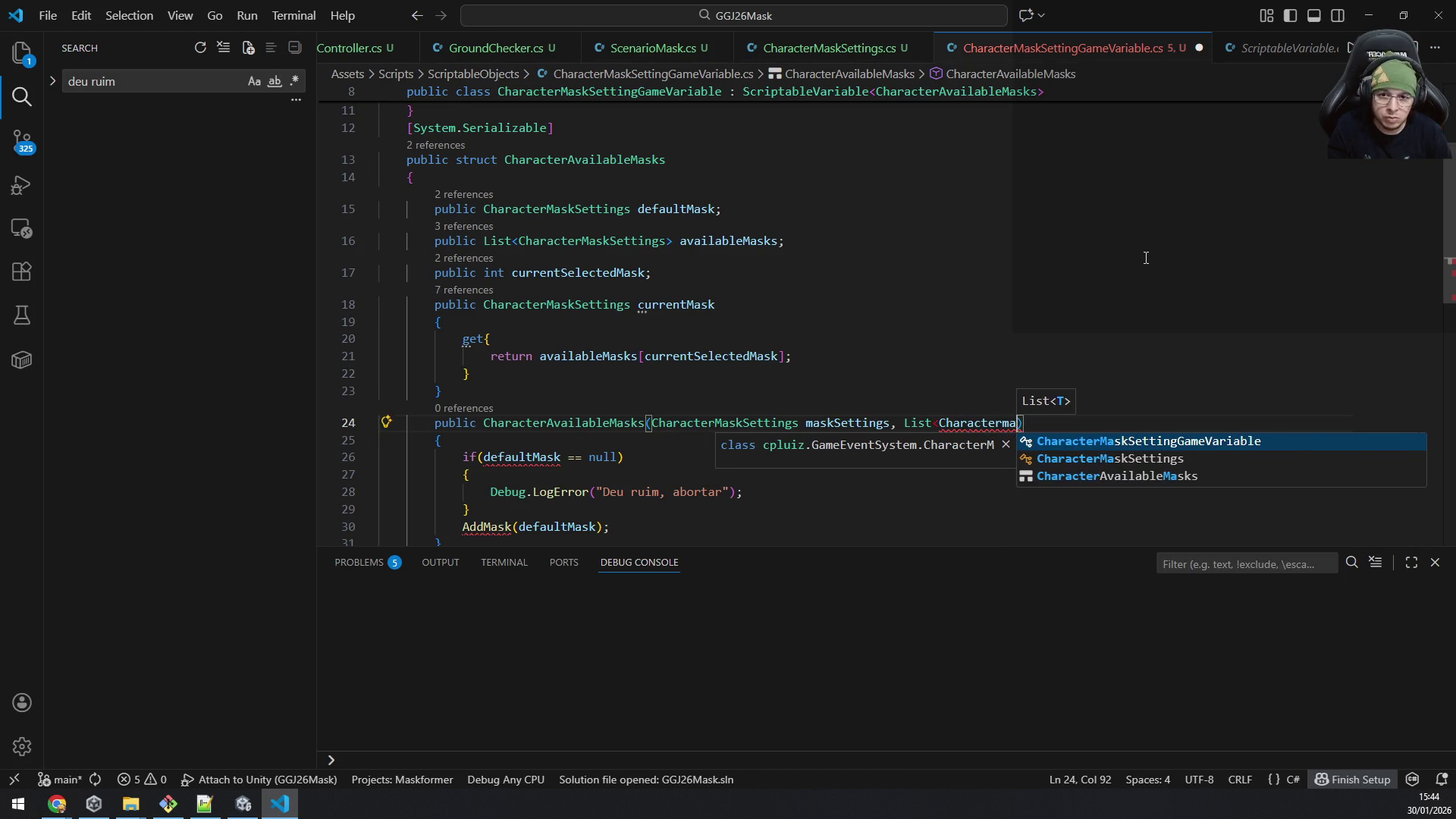
key("Down")
key("Tab")
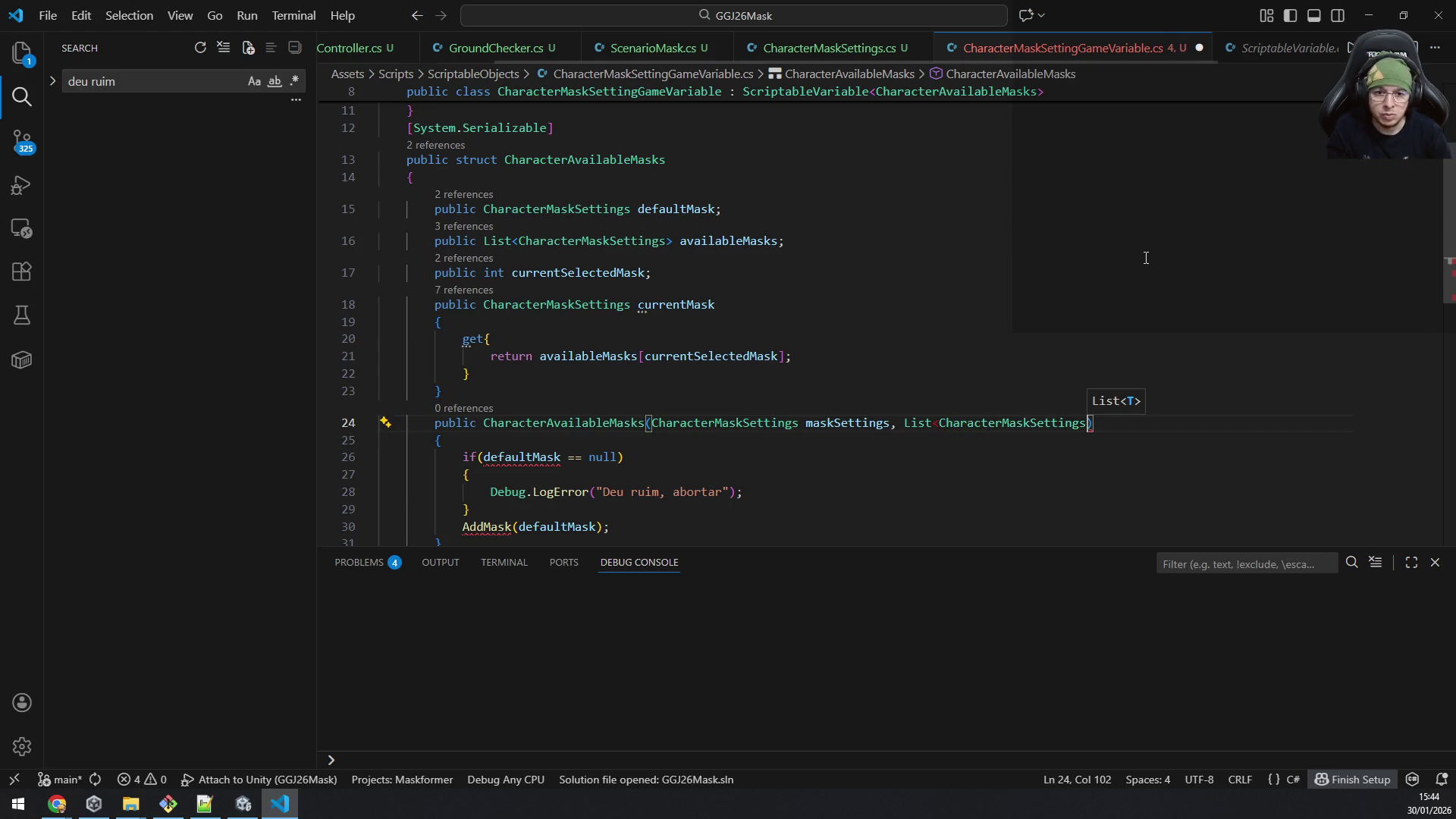
type(">")
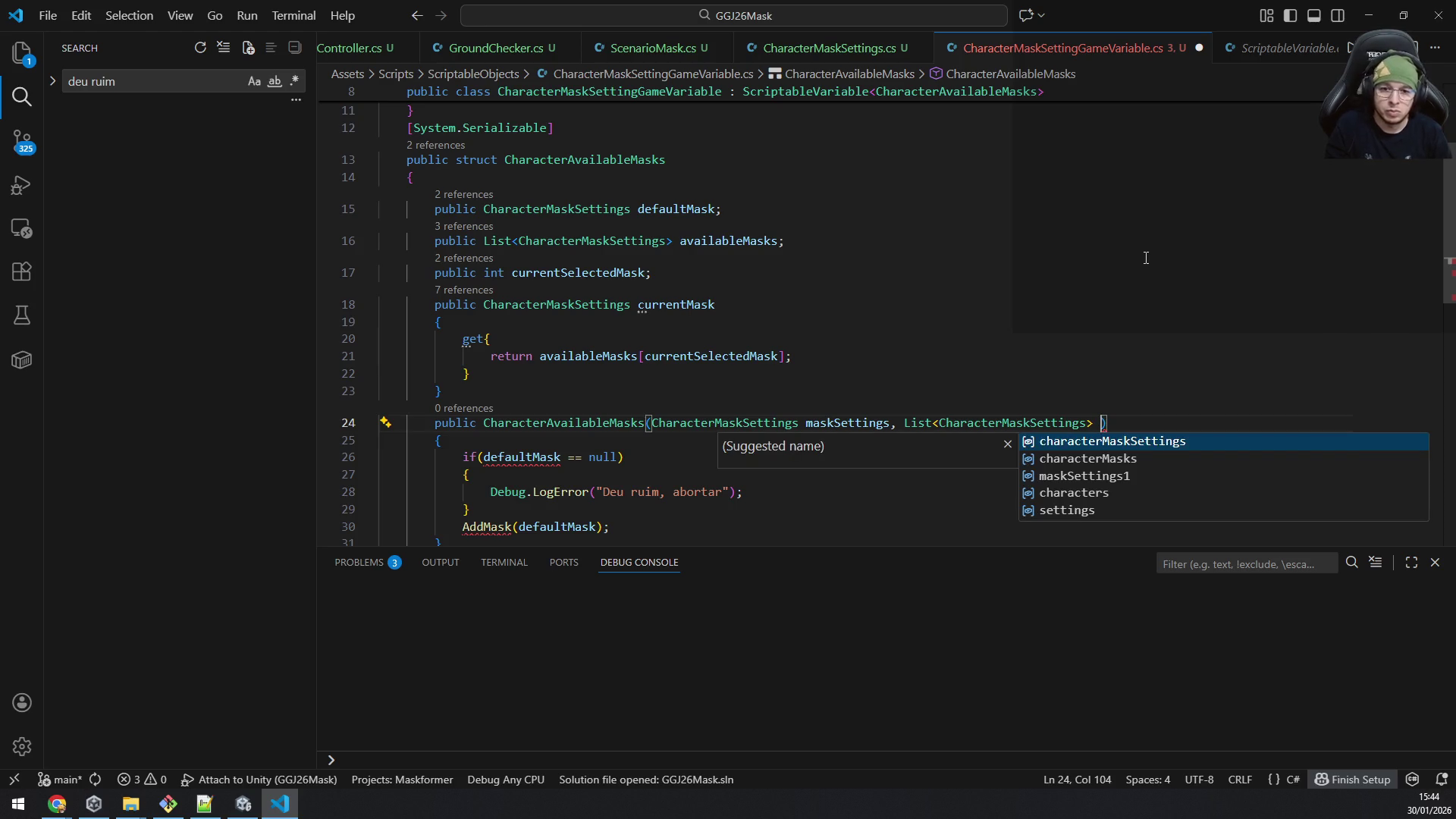
type("maskList")
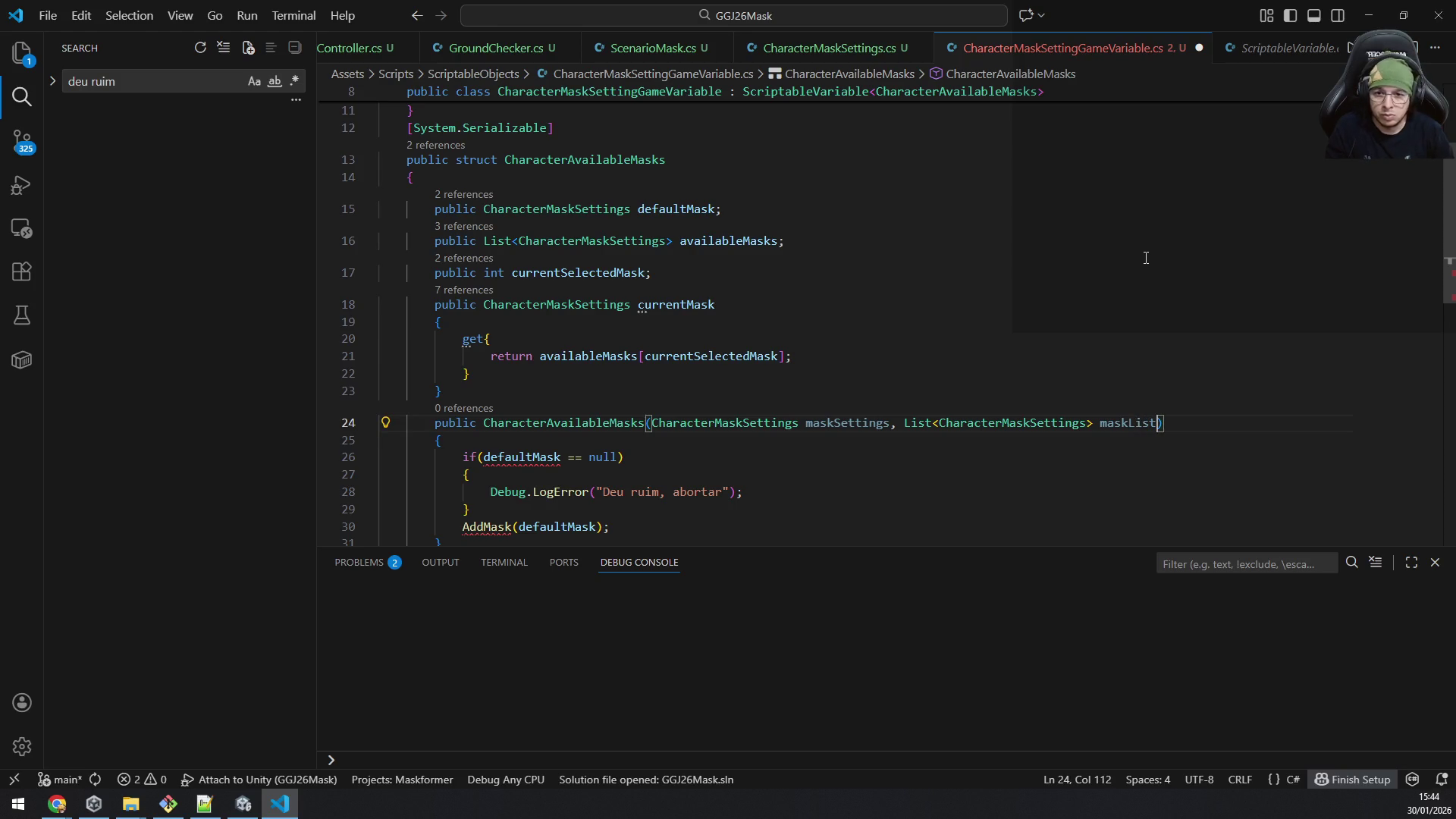
Step: Delete the old constructor body on lines 26–30
scroll(727, 325, "down", 3)
key("Down")
key("Down")
key("Down")
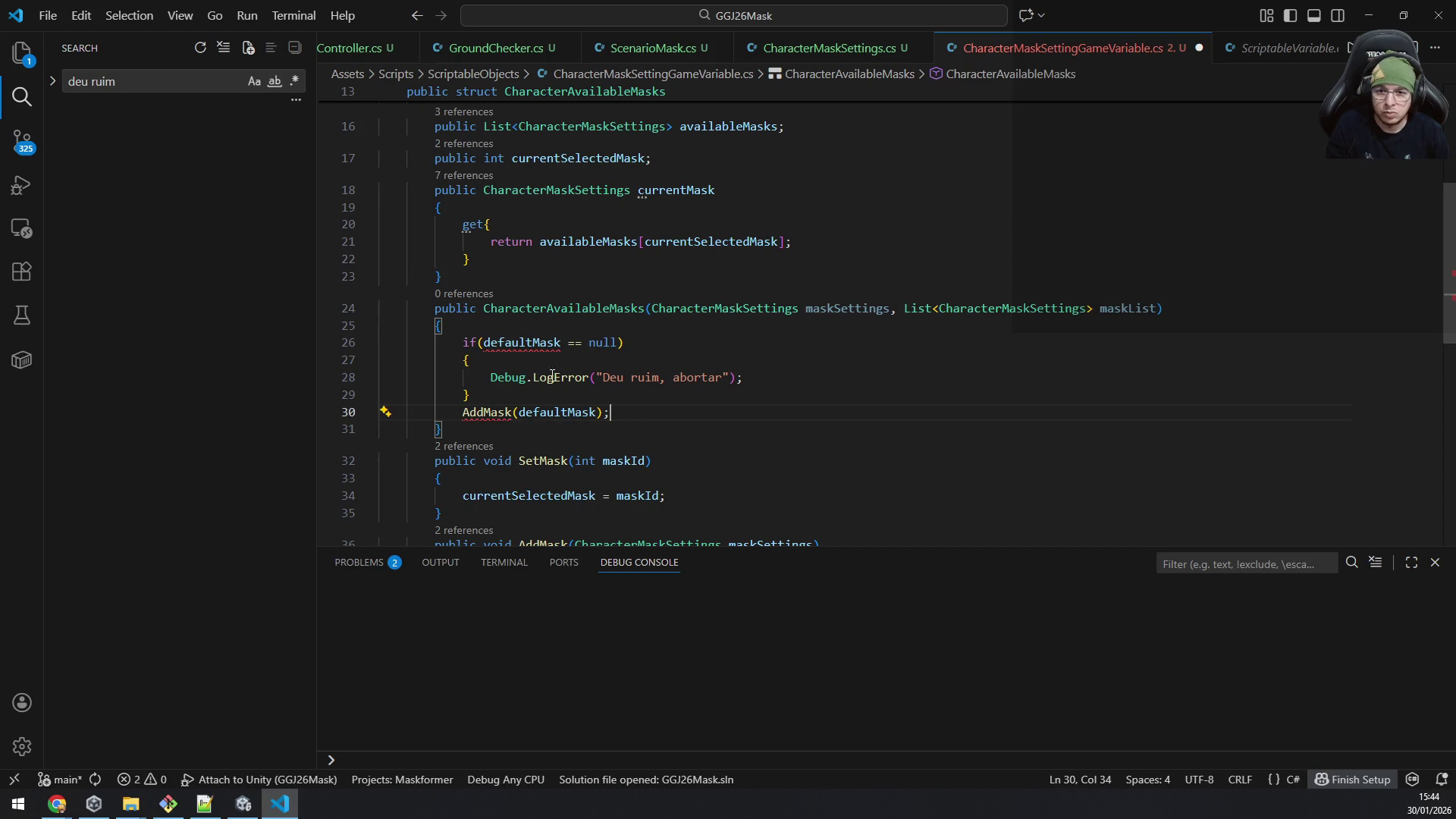
left_click(464, 343, "shift")
key("Delete")
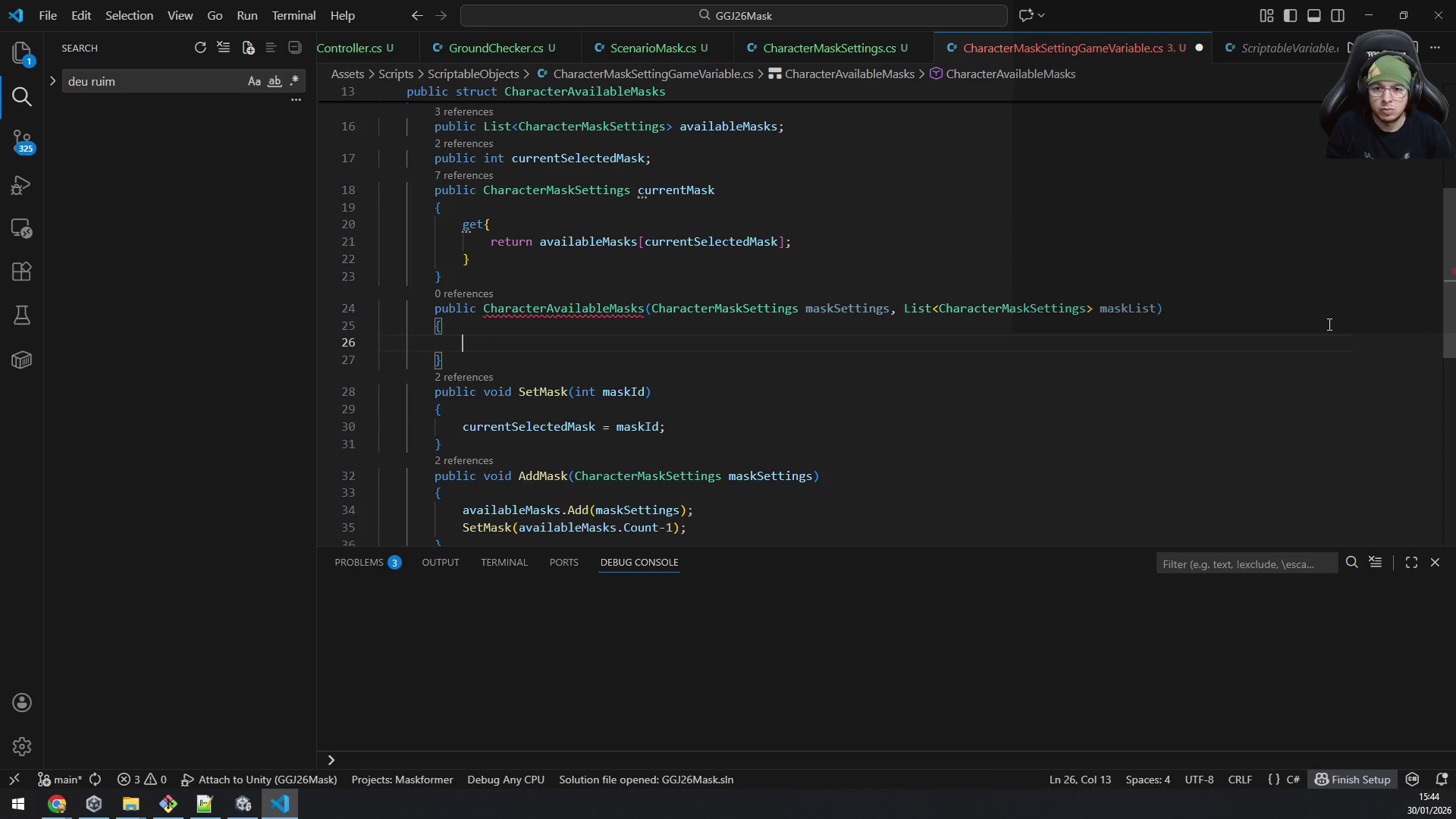
Step: Rewrite the constructor body's first line as 'this.defaultMask = maskSettings;'
scroll(872, 379, "up", 2)
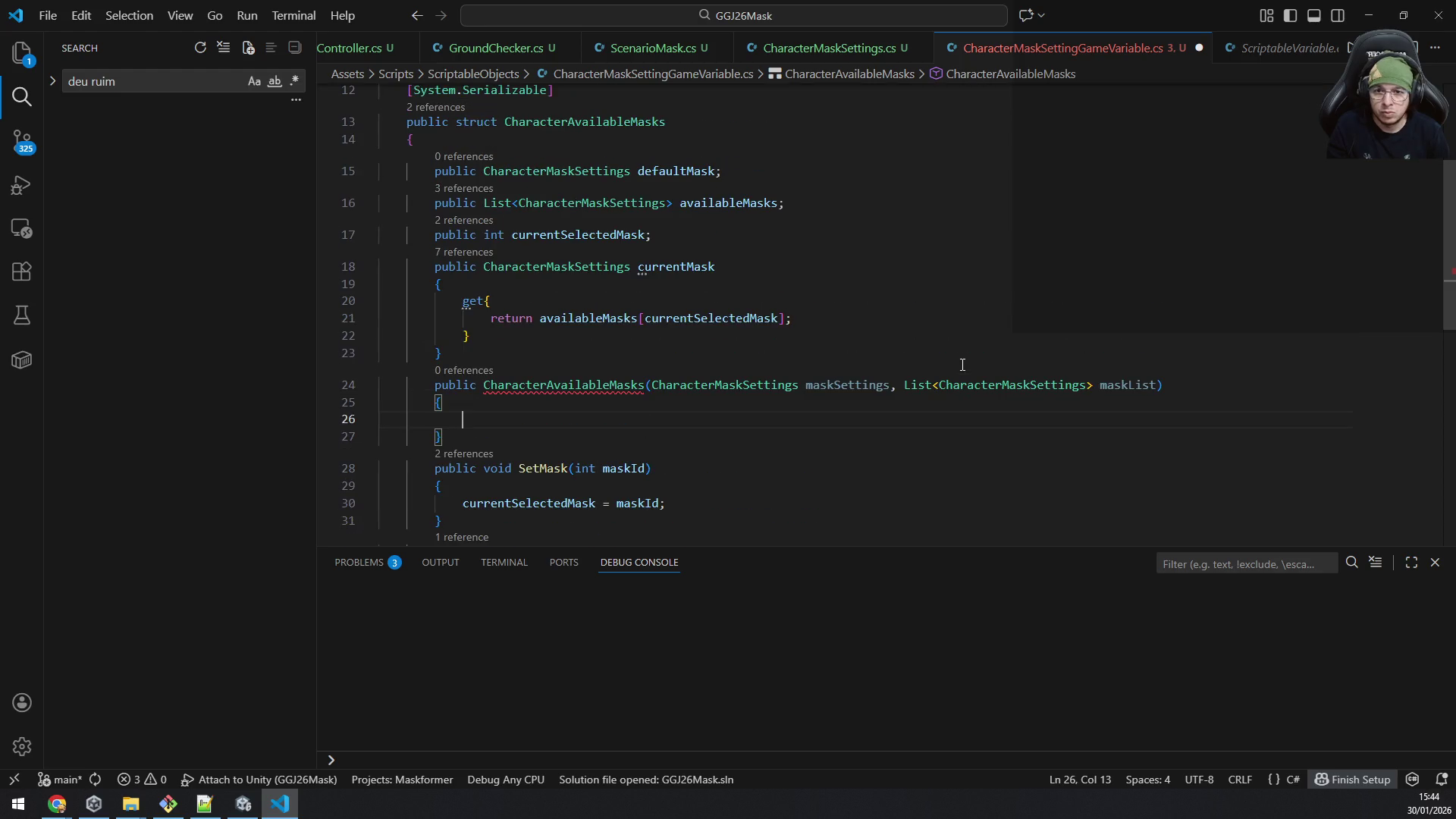
key("ctrl+z")
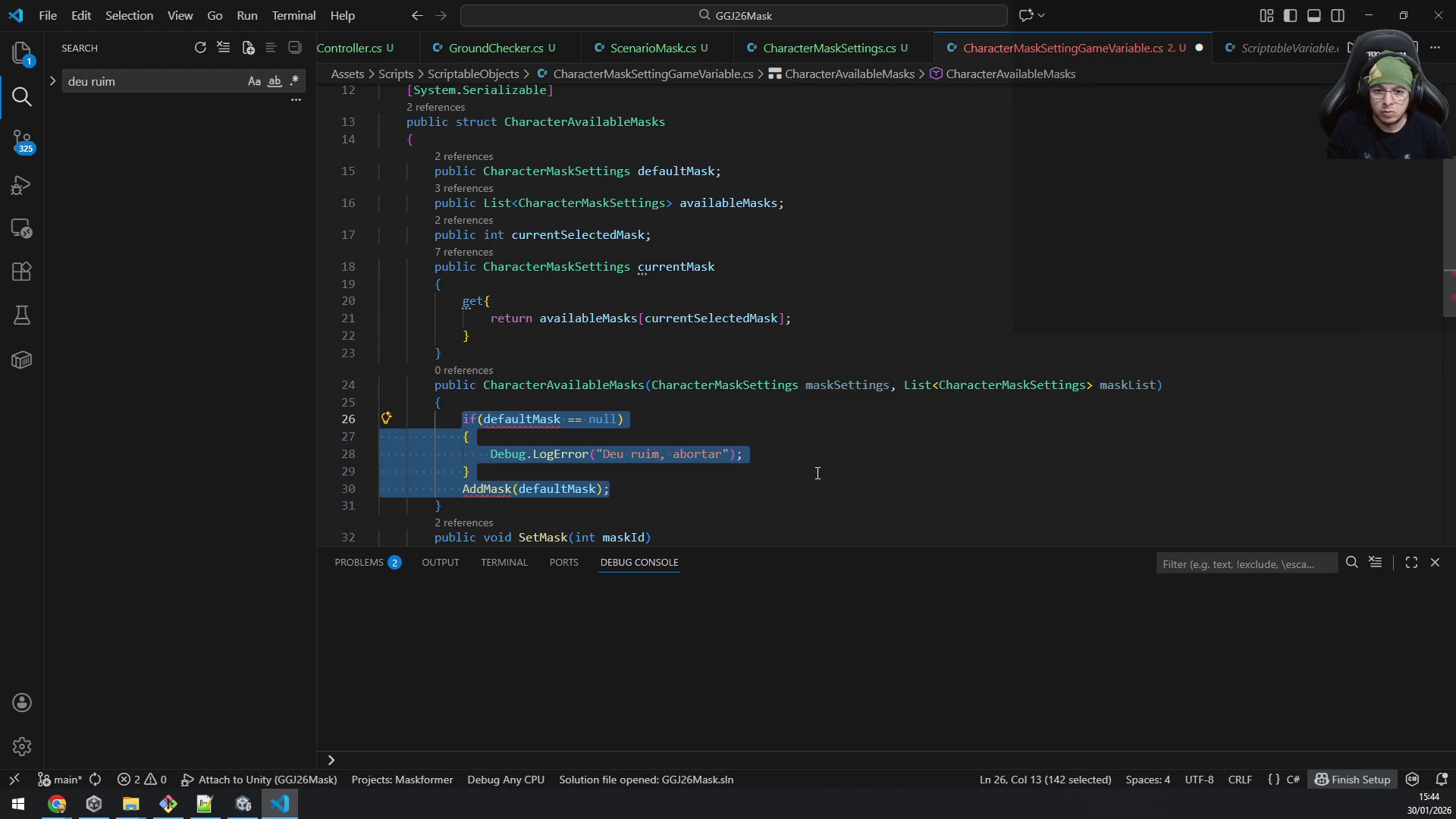
key("Delete")
type("this.defaultMask ")
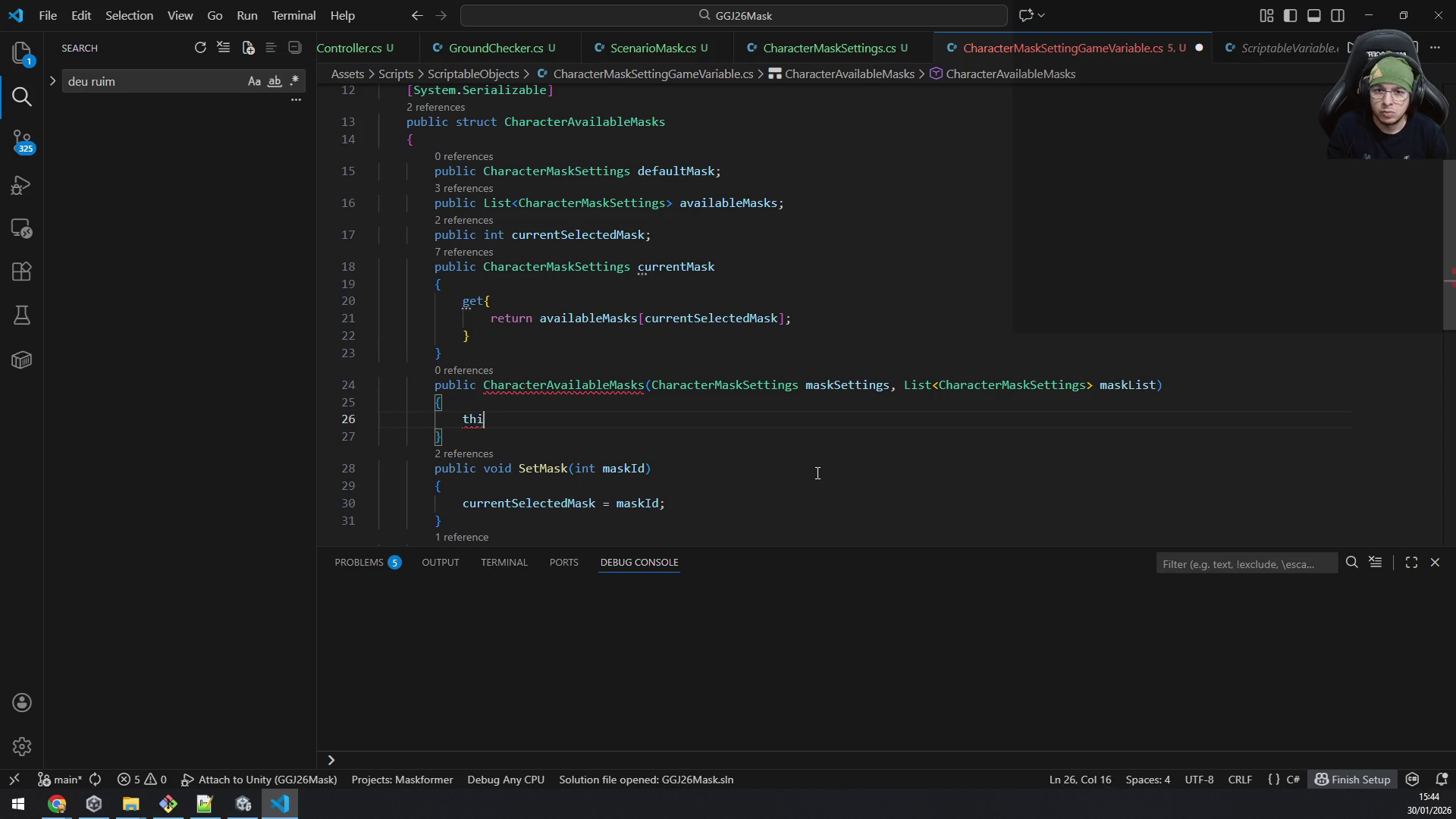
type("= mask")
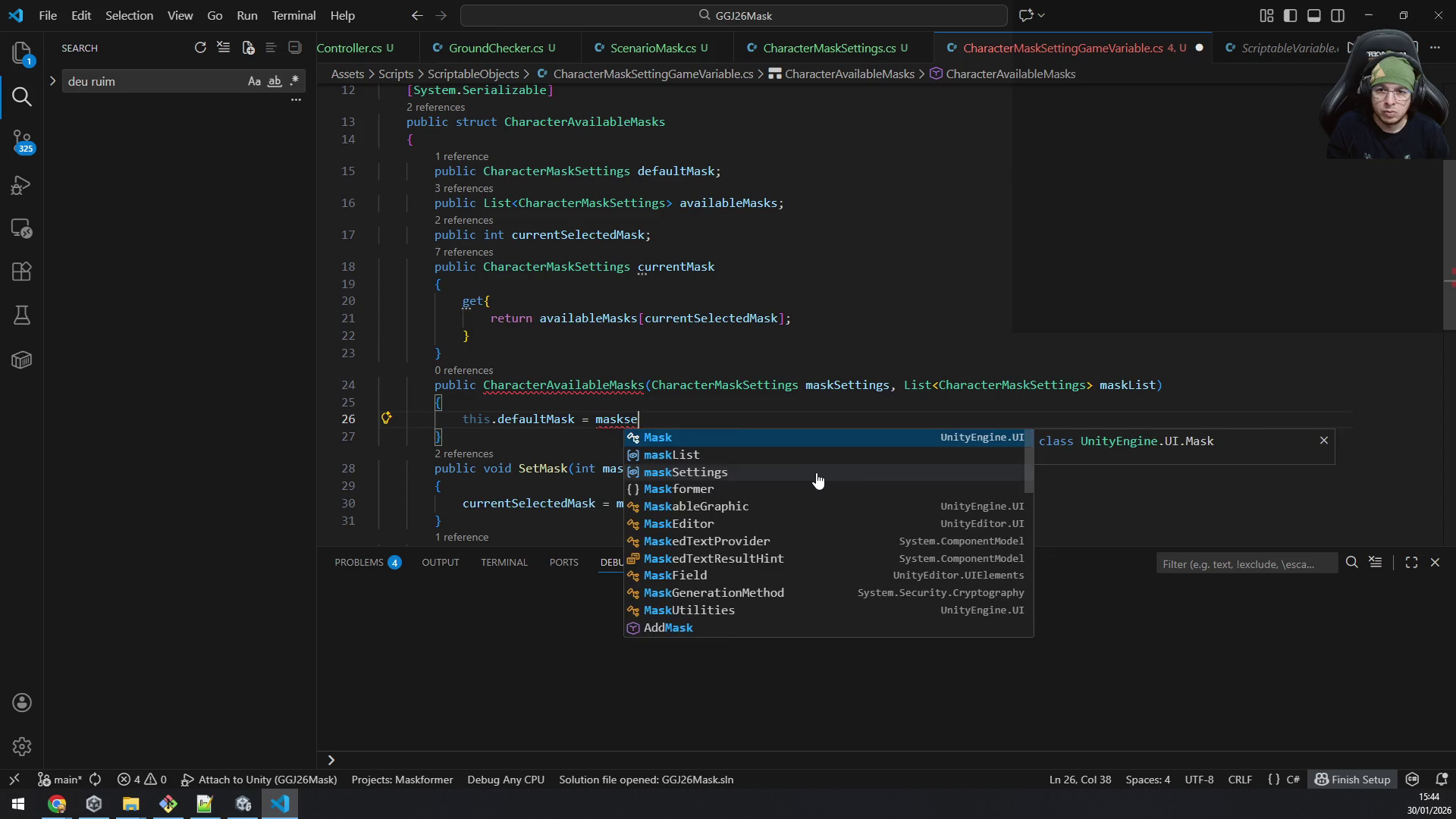
type("se")
key("Tab")
type(";")
key("Return")
Step: Add 'this.availableMasks = maskList;' and check the CS0171 error about currentSelectedMask
type("this.ava")
key("Tab")
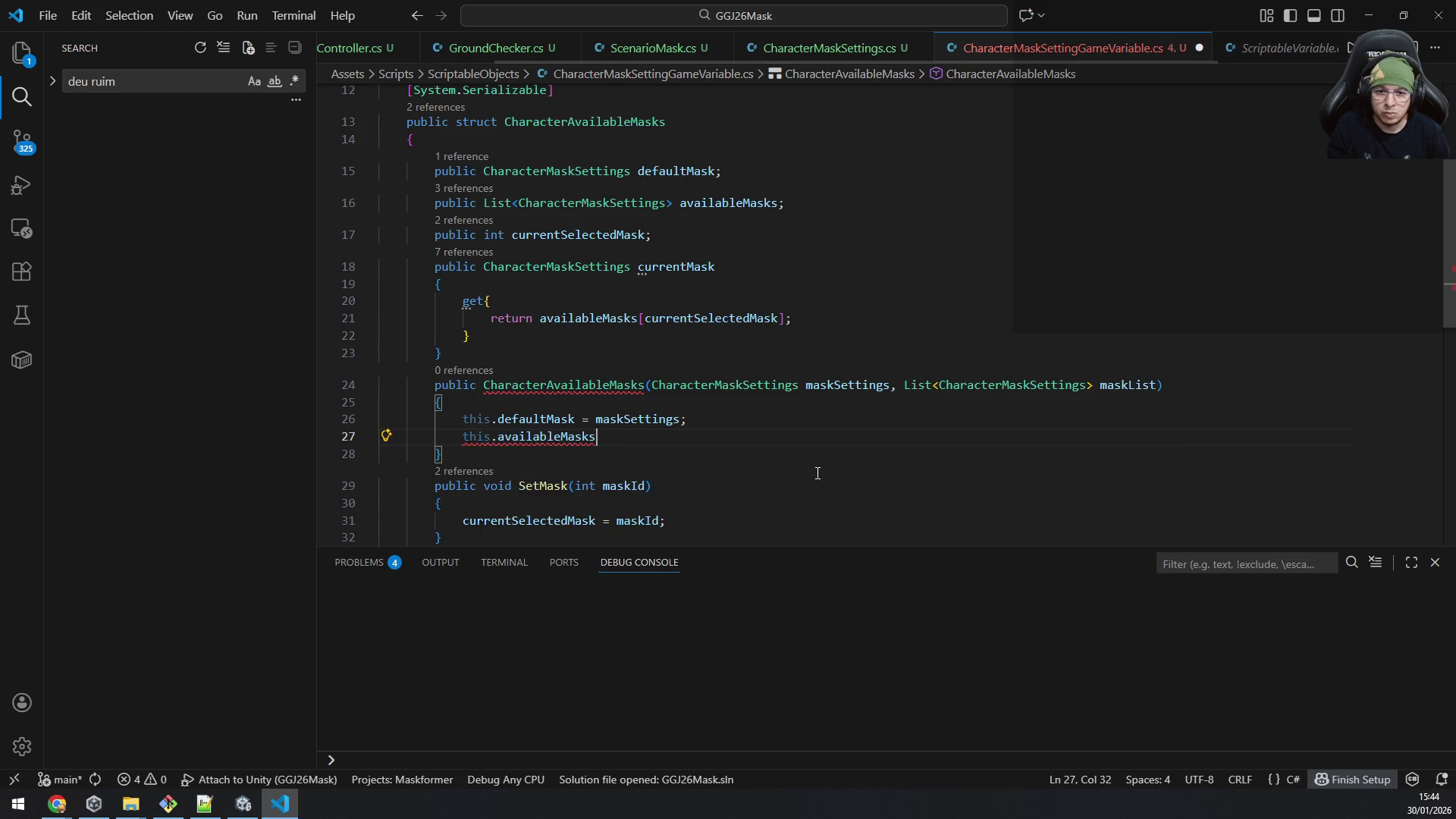
type("= maskList")
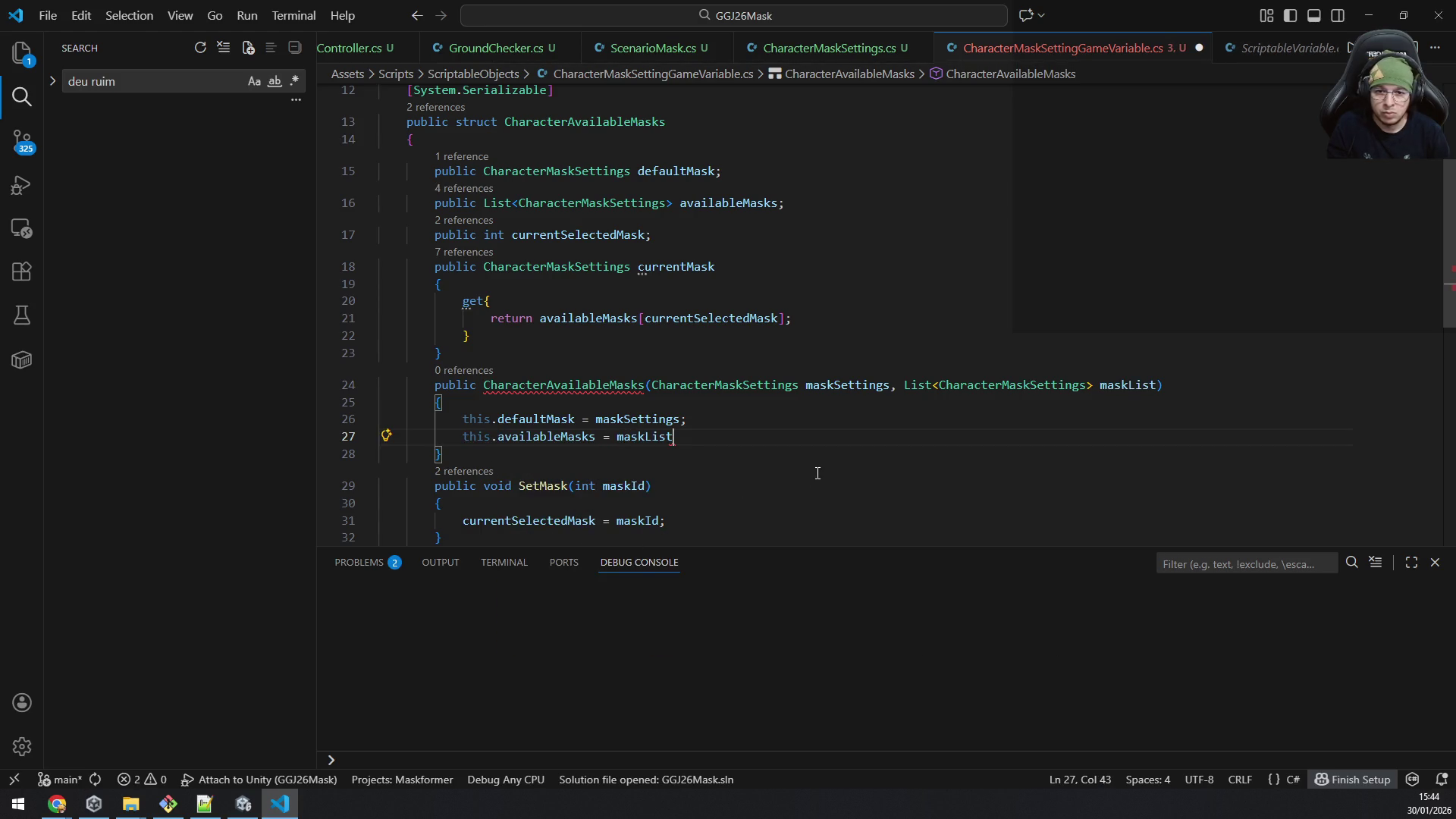
type(";")
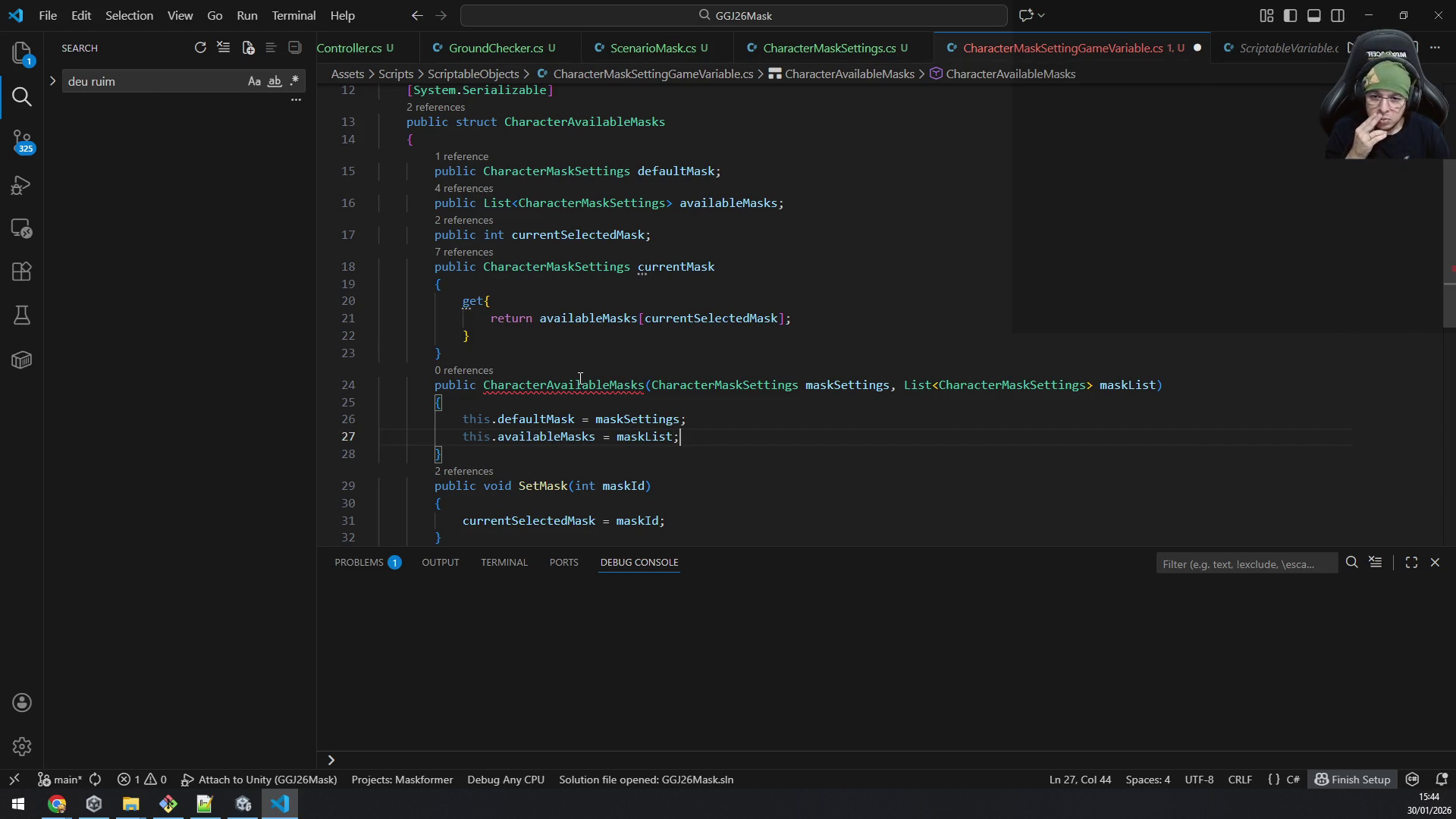
mouse_move(580, 379)
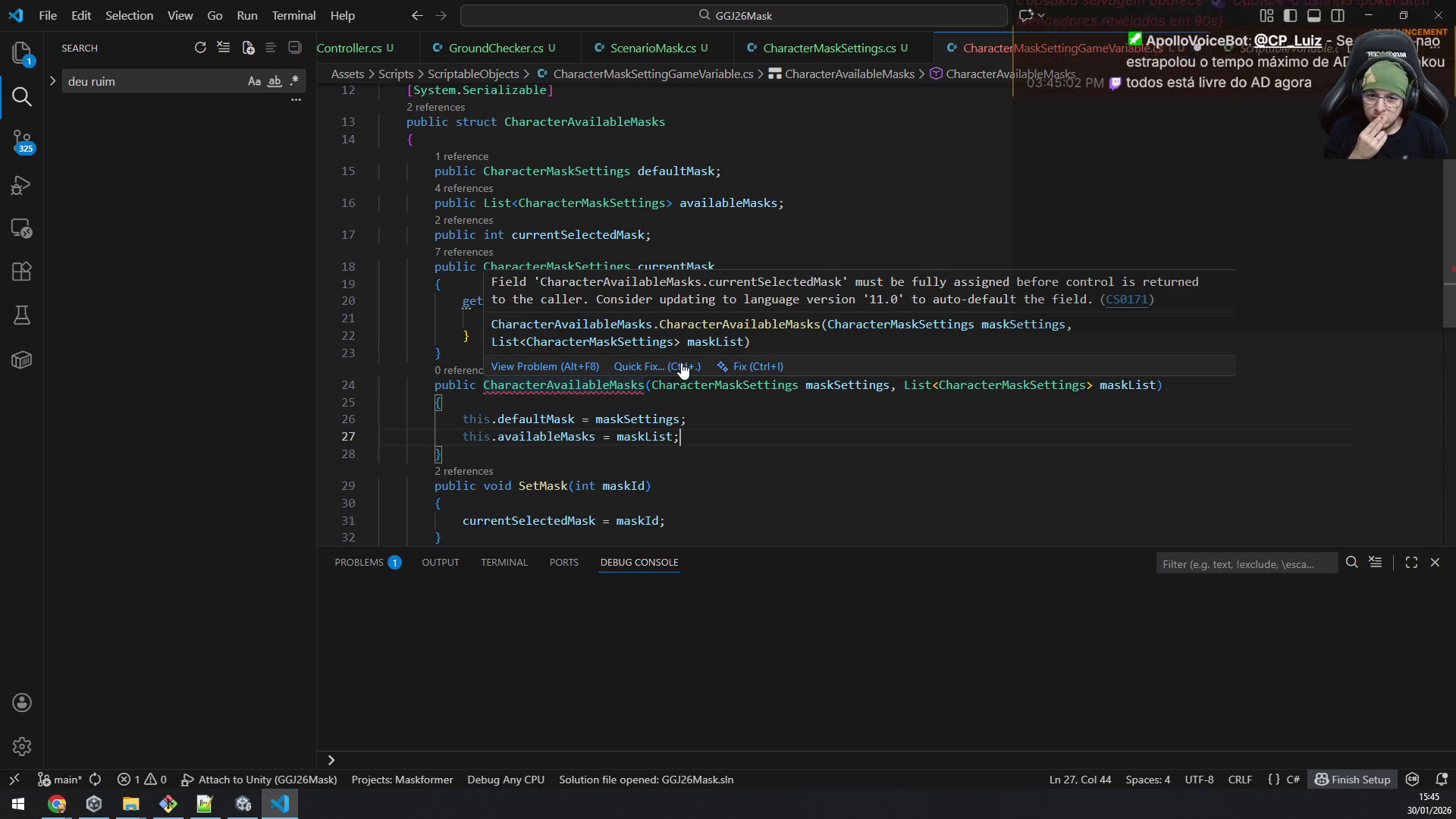
Step: Append an 'int selectedMask' parameter to the CharacterAvailableMasks constructor signature
left_click(1236, 390)
key("Left")
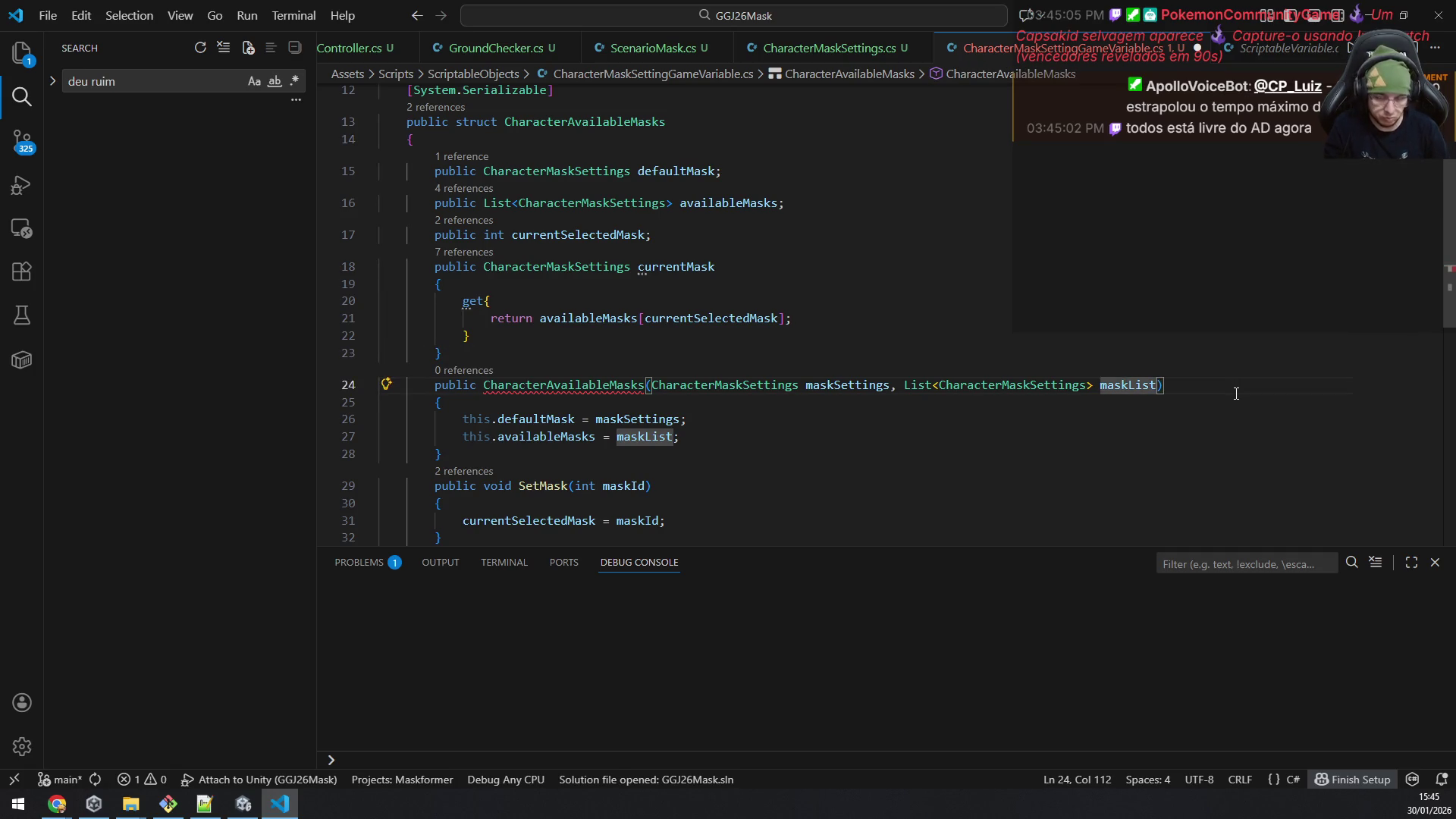
type(", int c")
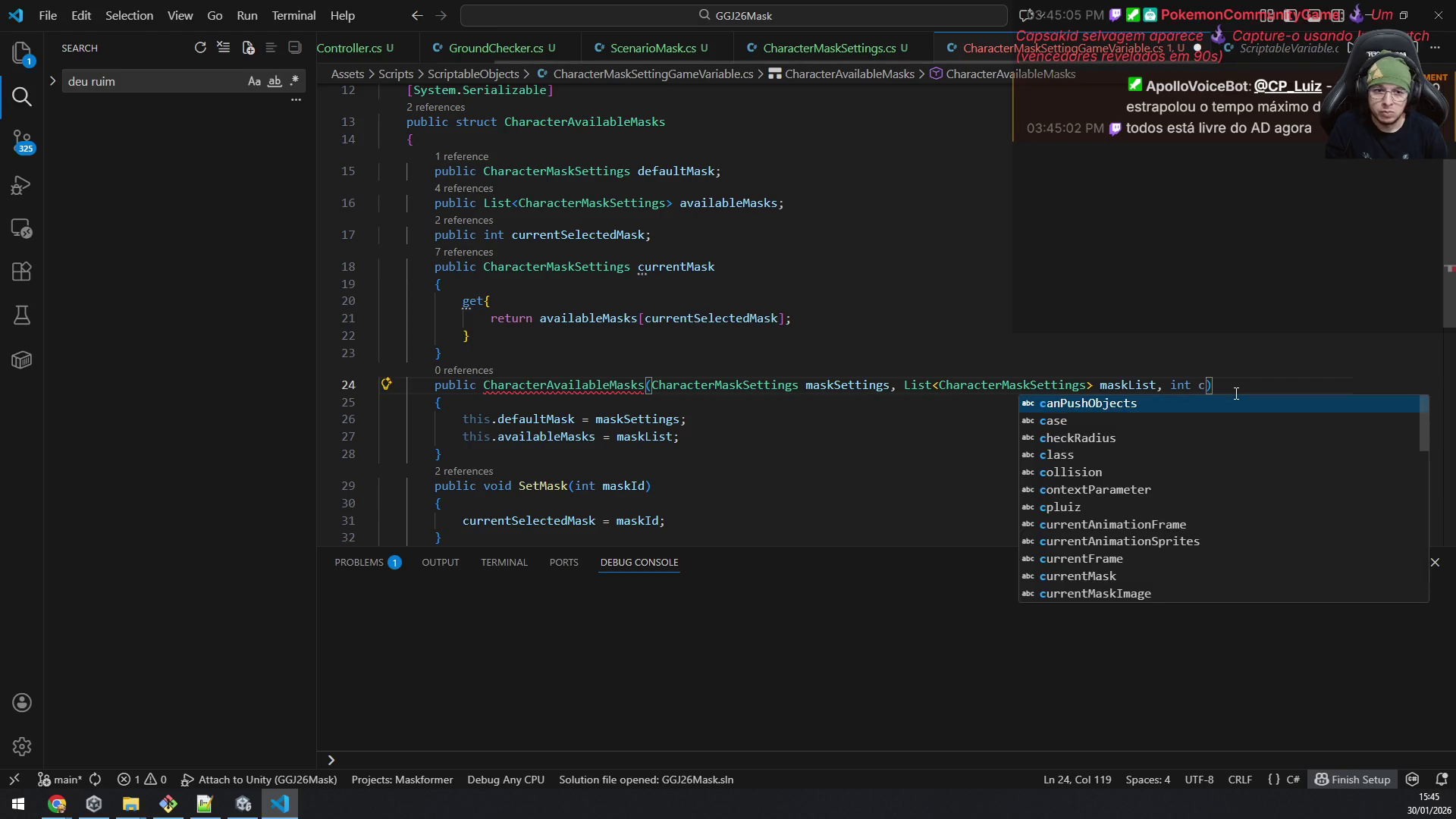
key("BackSpace")
type("selected")
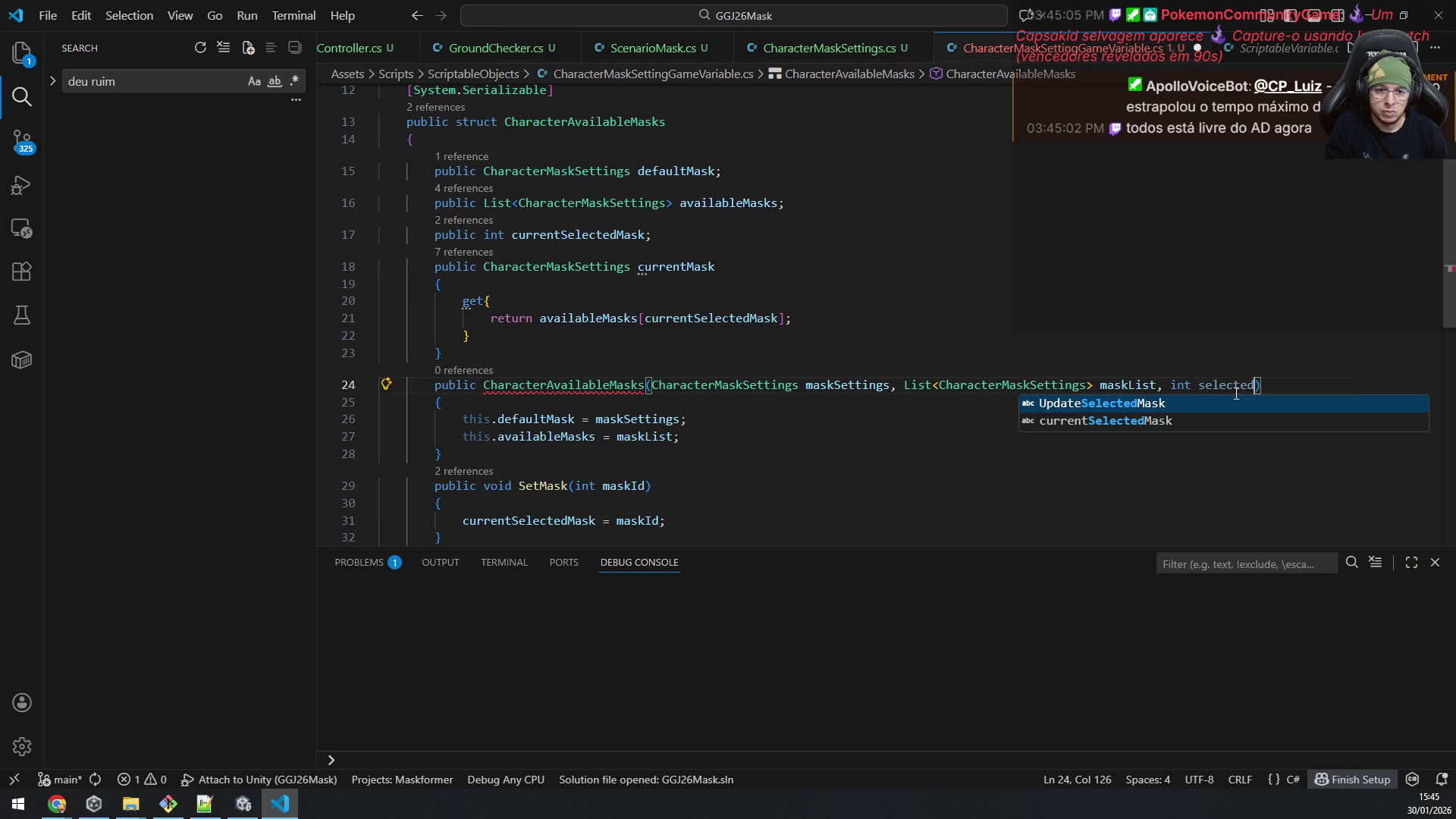
key("Tab")
key("ctrl+z")
type("d")
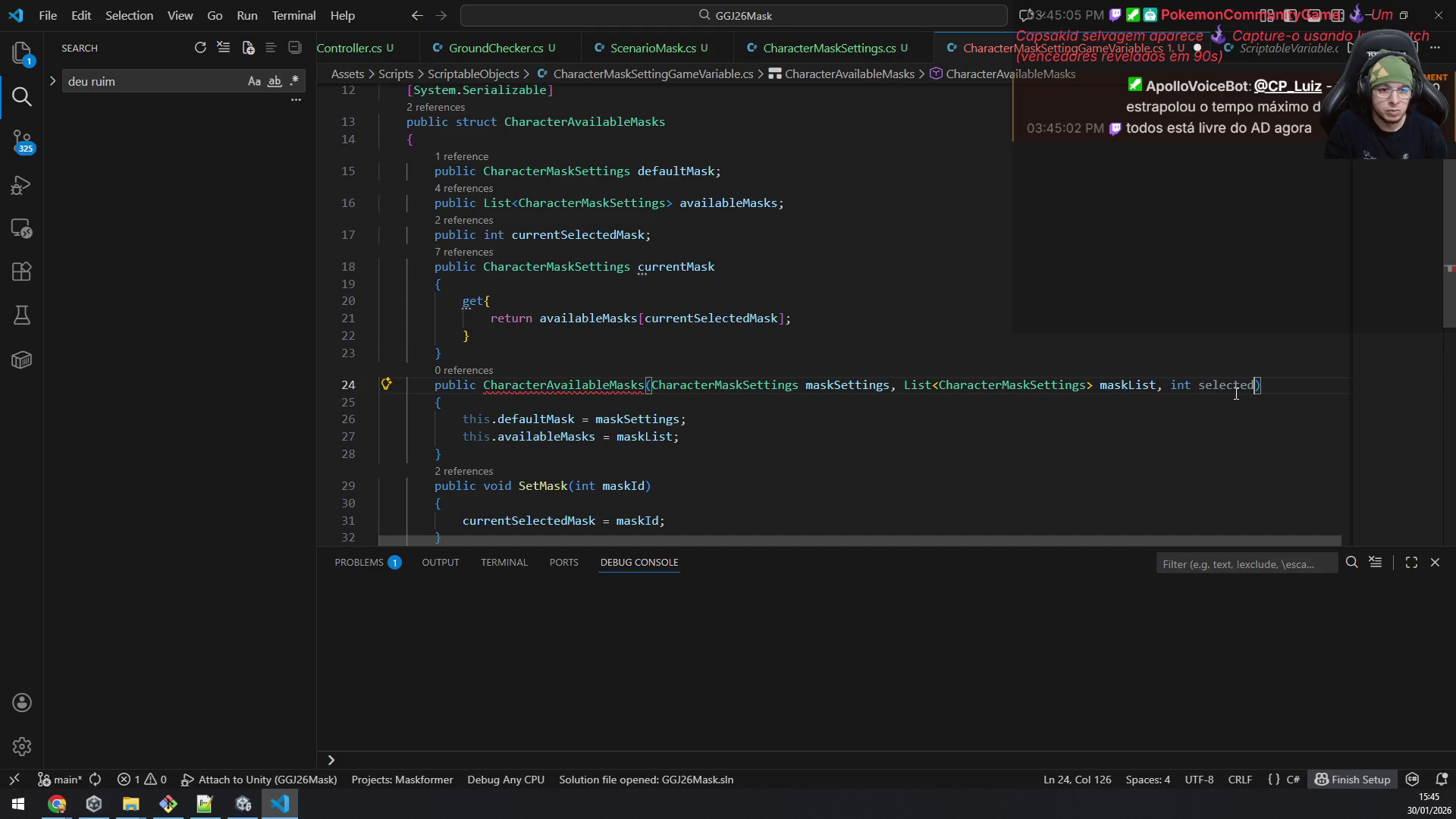
type("Mask")
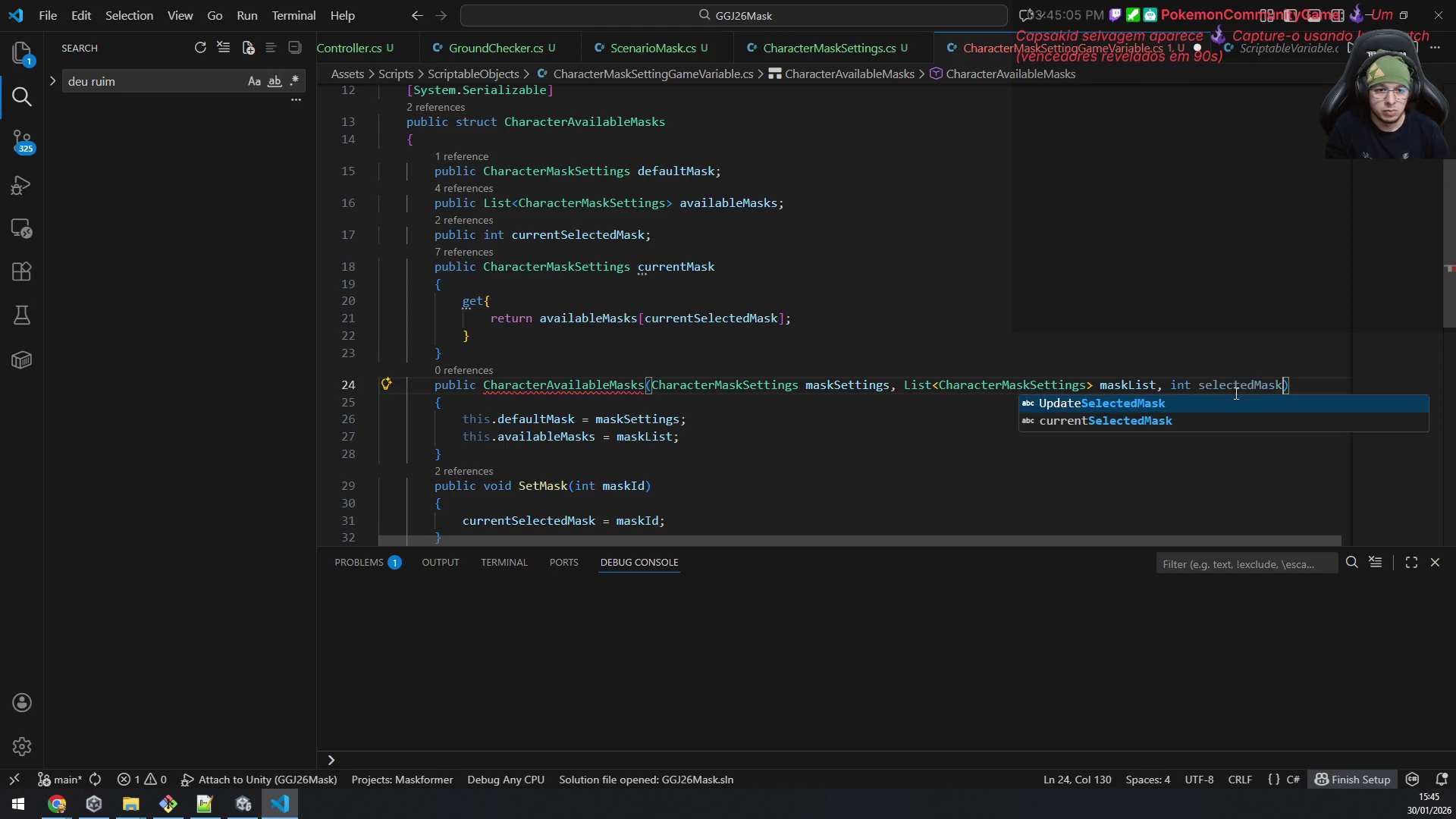
key("Escape")
Step: Add 'this.currentSelectedMask = selectedMask;' to the constructor body and save the file
key("Down")
key("Down")
key("Down")
key("Return")
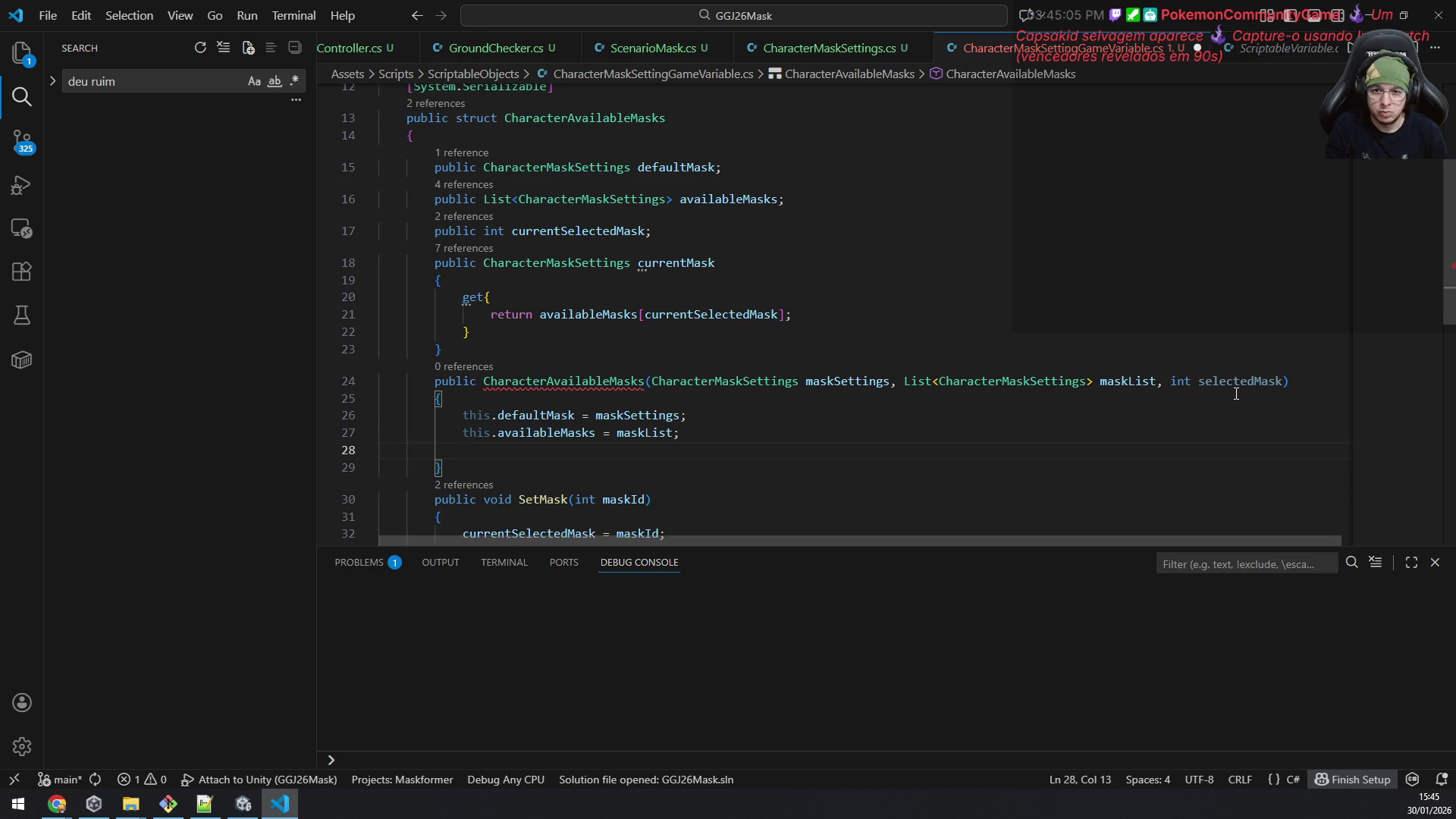
type("this.curre")
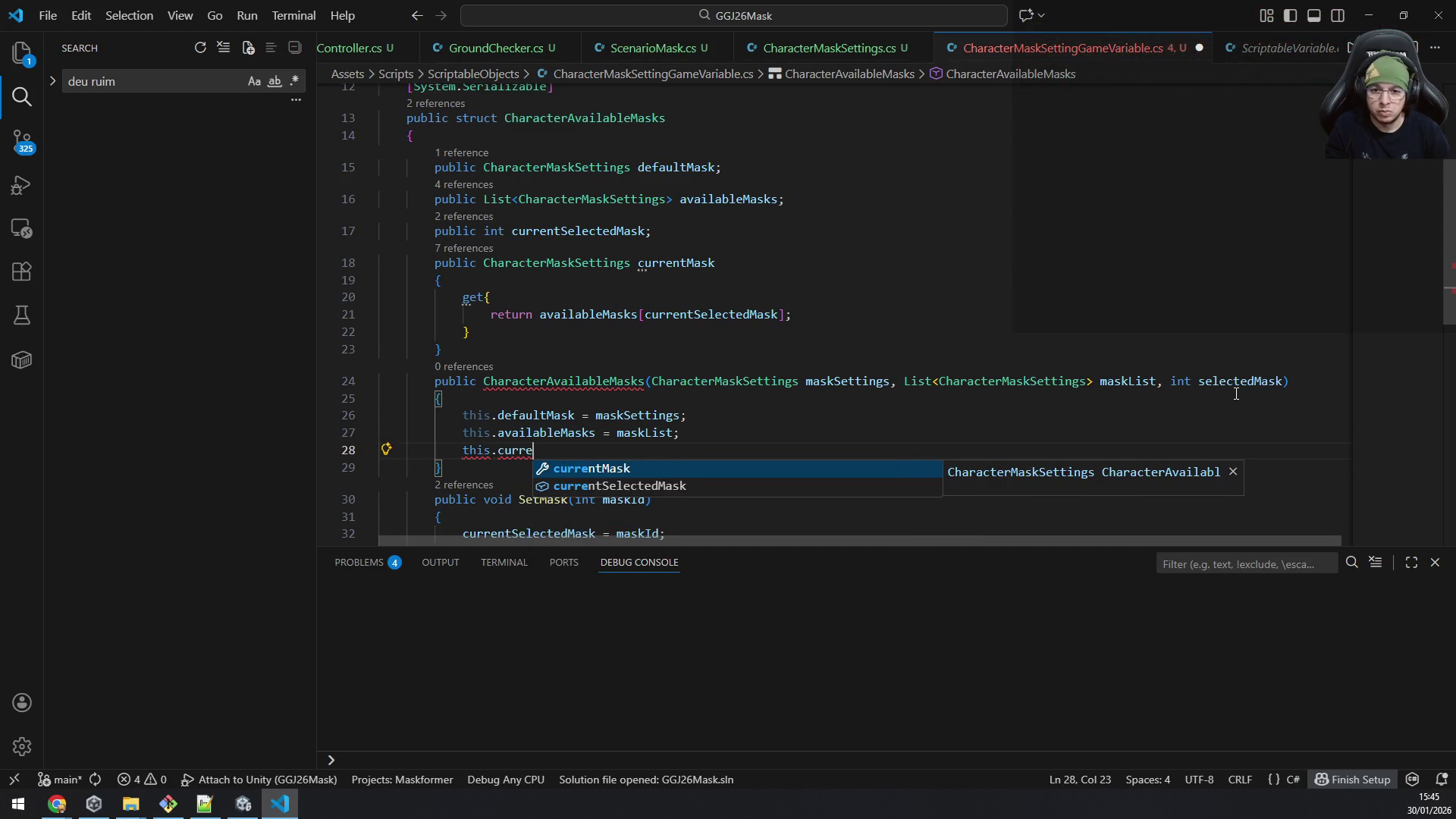
key("Down")
key("Return")
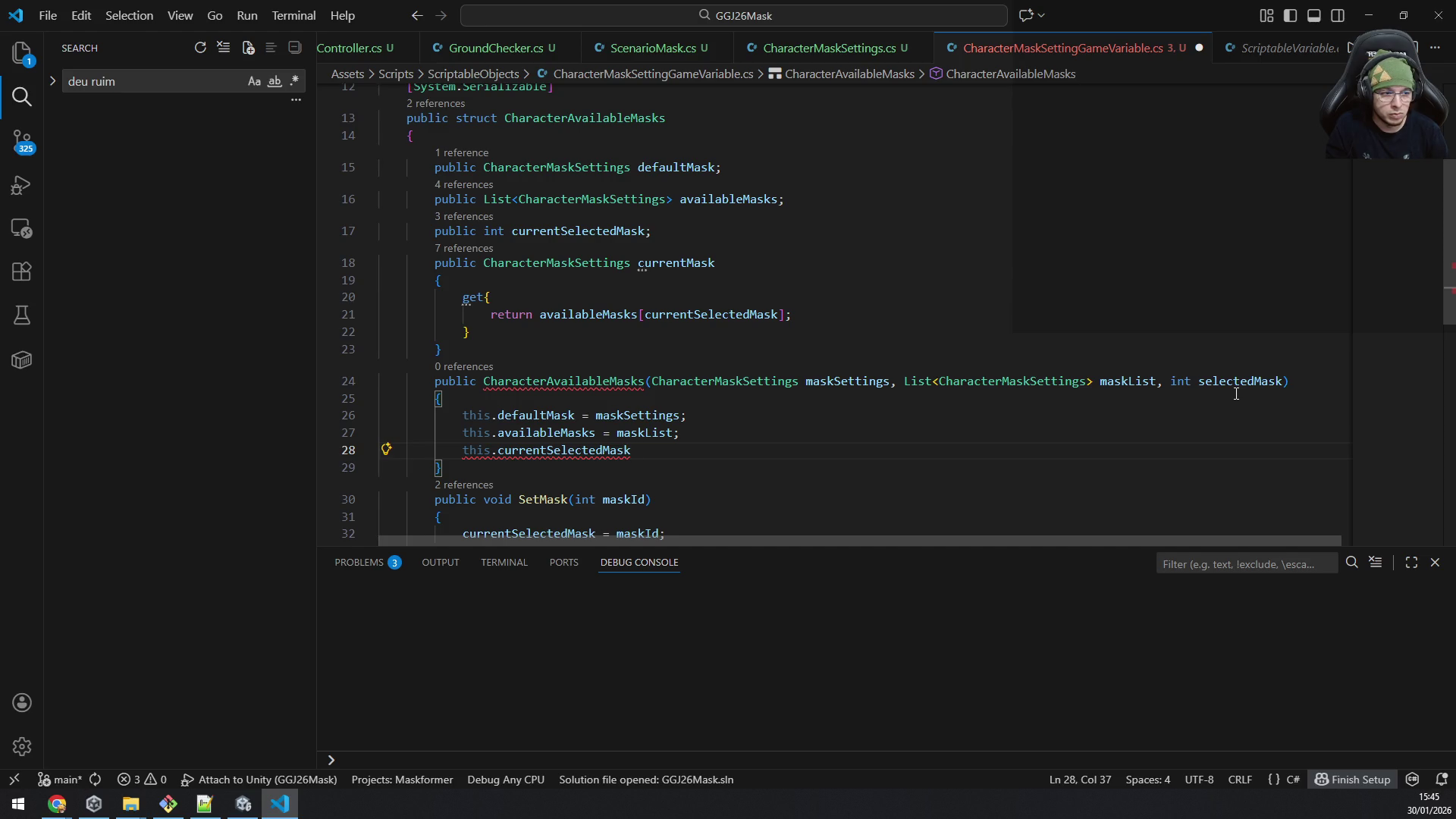
type("= ")
type("selecte")
key("Return")
type(";")
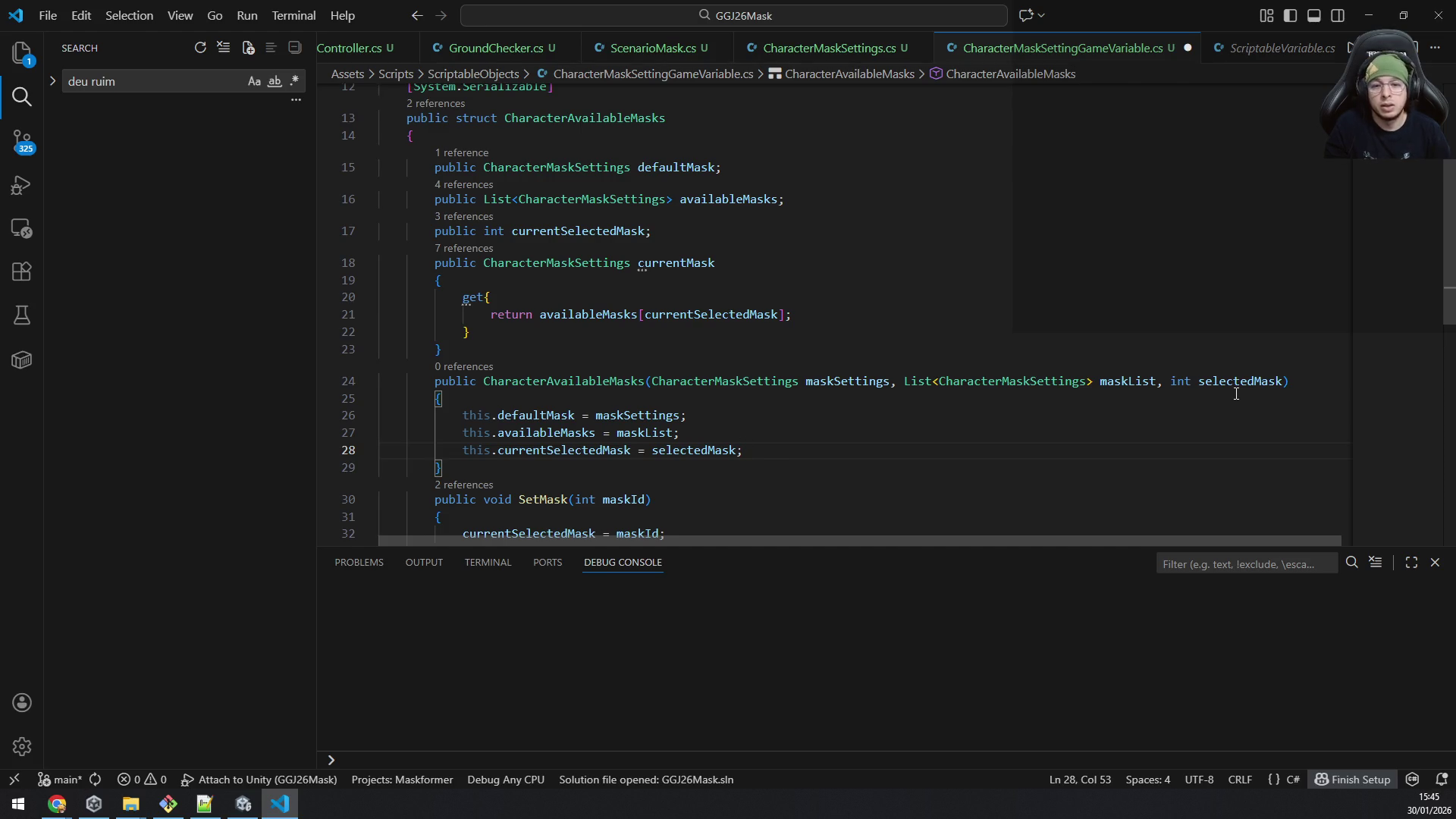
key("ctrl+s")
scroll(770, 380, "down", 3)
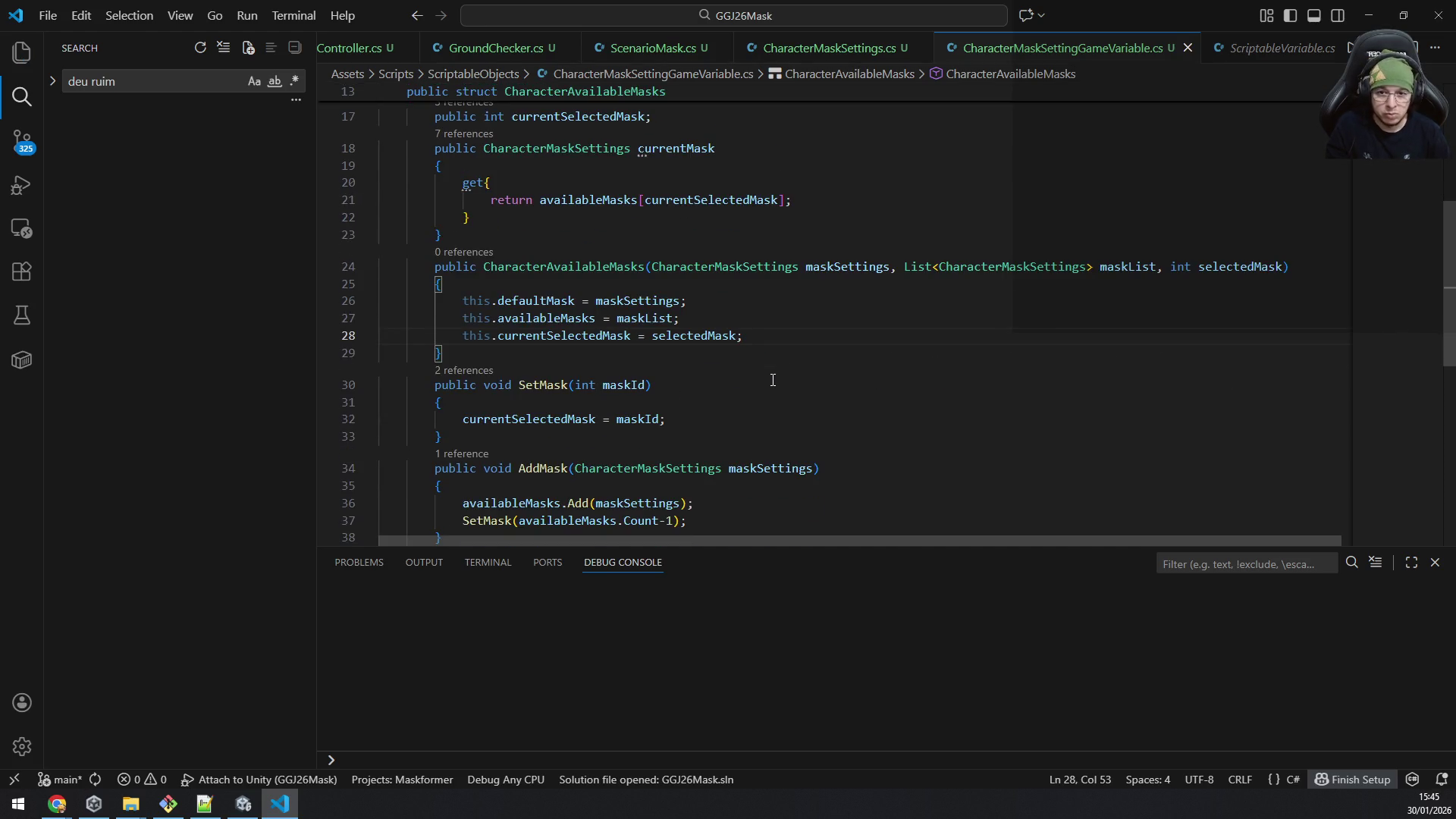
Step: Replace maskList with 'new List<CharacterMaskSettings>()' in the availableMasks assignment
scroll(740, 325, "up", 2)
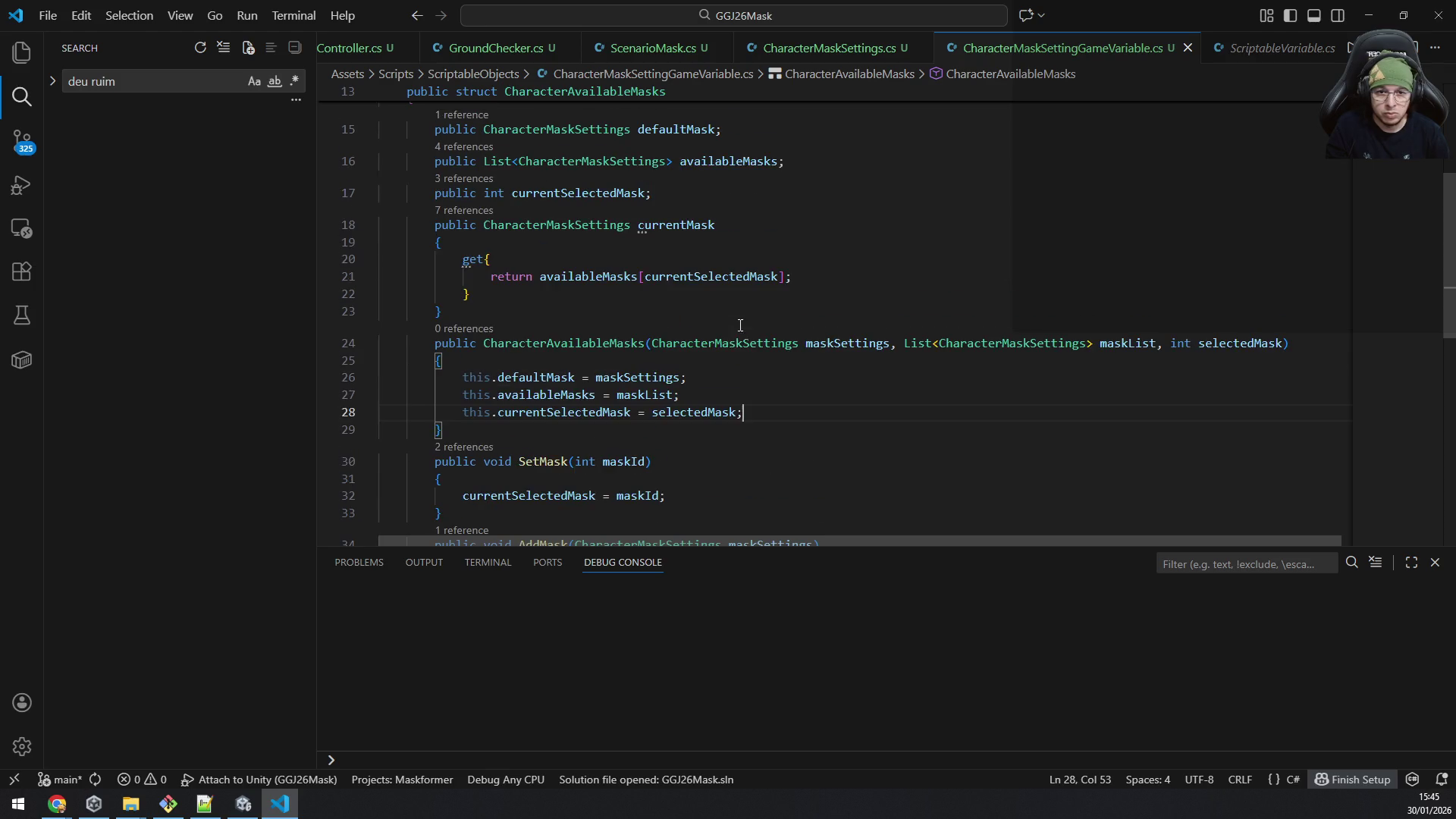
double_click(641, 395)
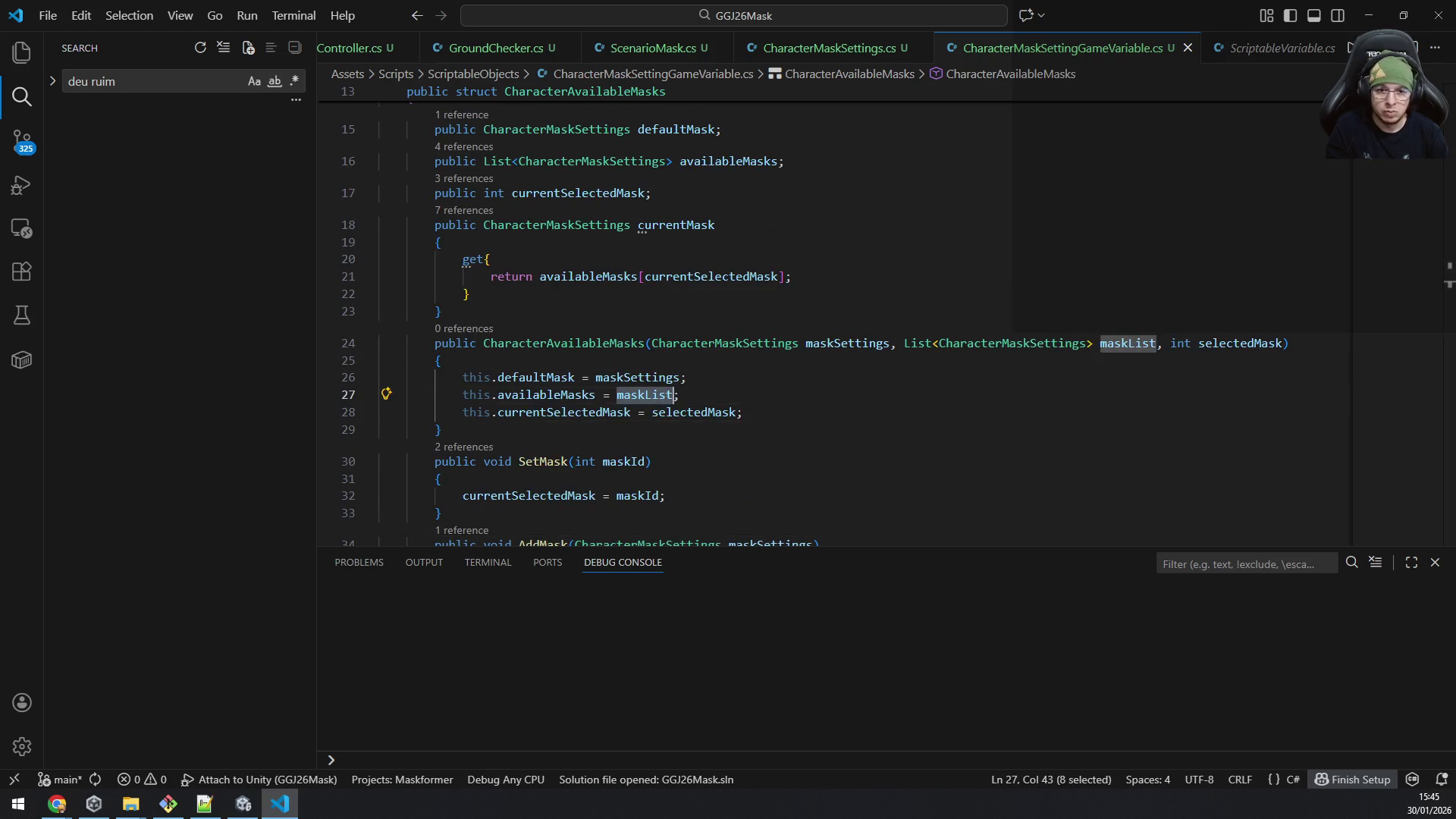
type("new Lis")
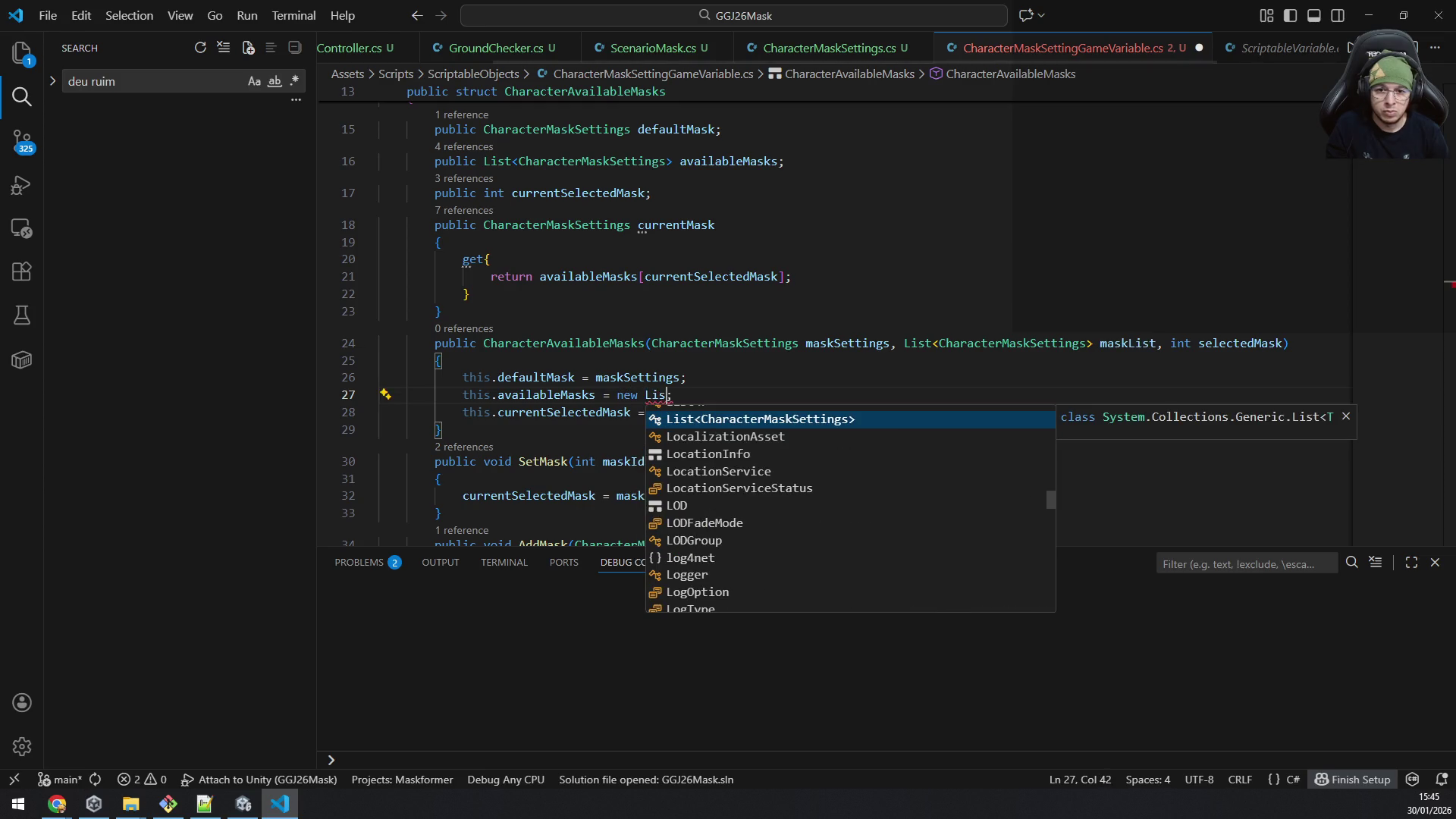
type("t")
key("Tab")
type("()")
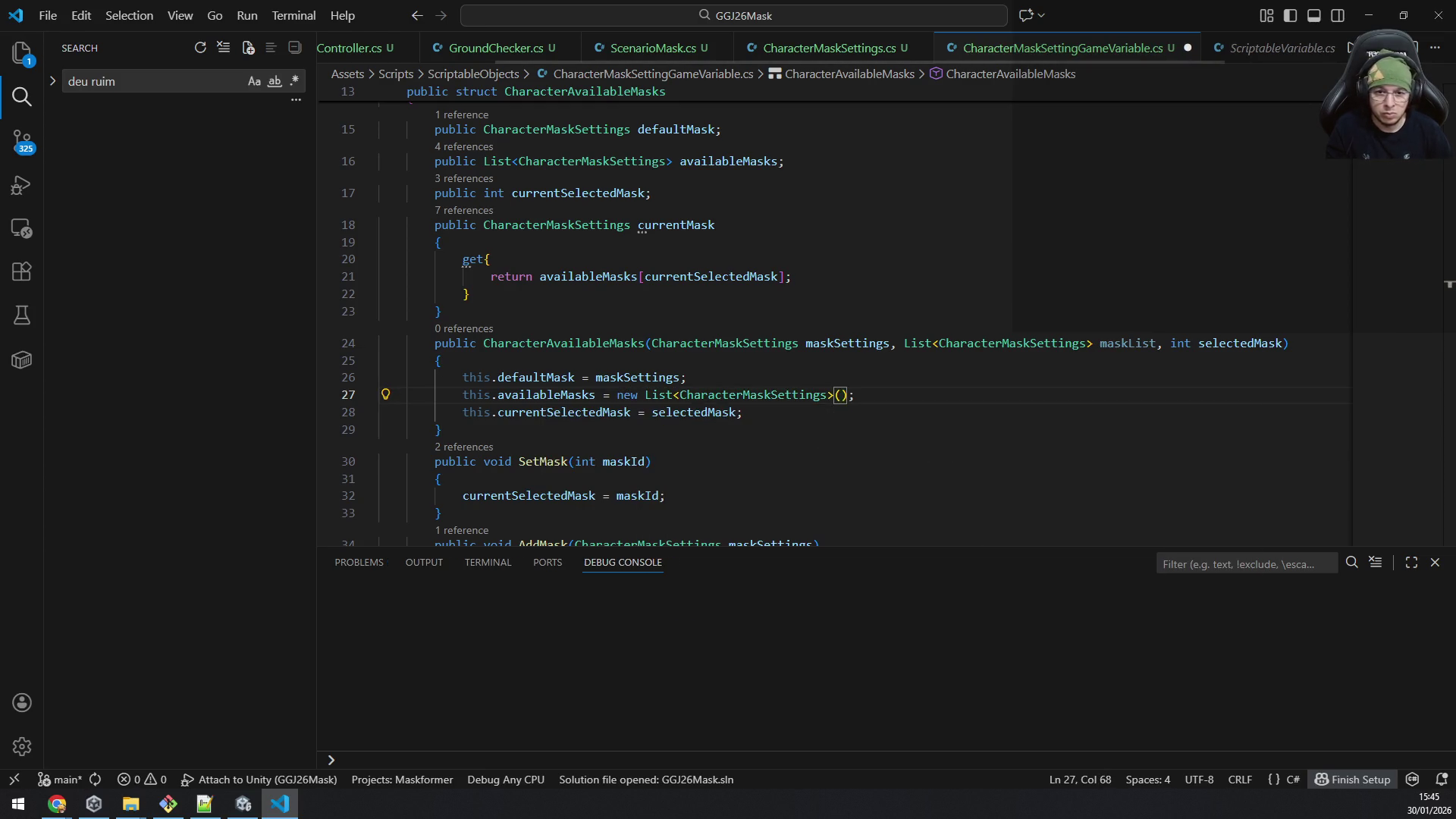
left_click(1061, 377)
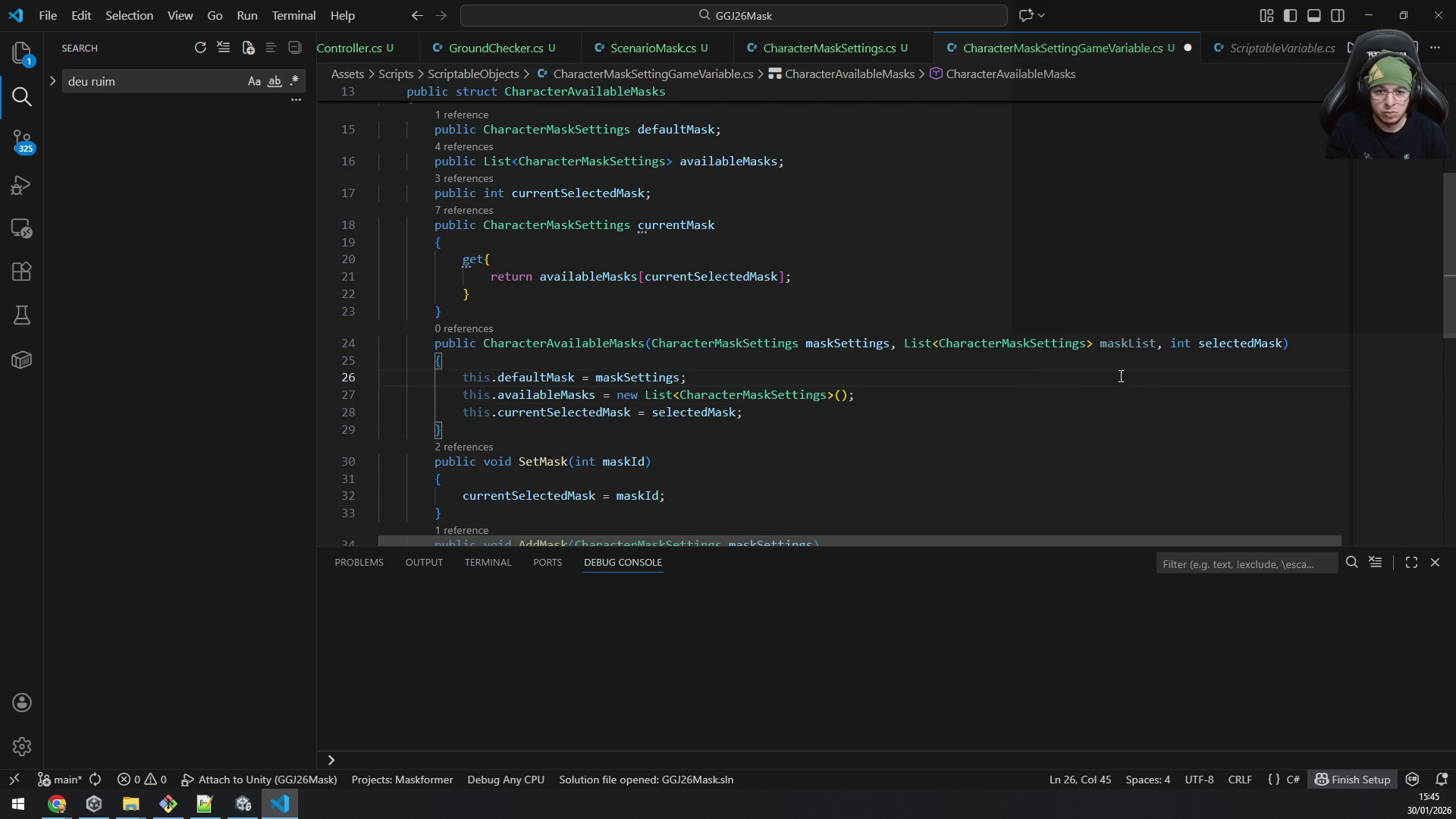
Step: Delete the List maskList parameter from the constructor, keeping int selectedMask, and save
double_click(906, 347)
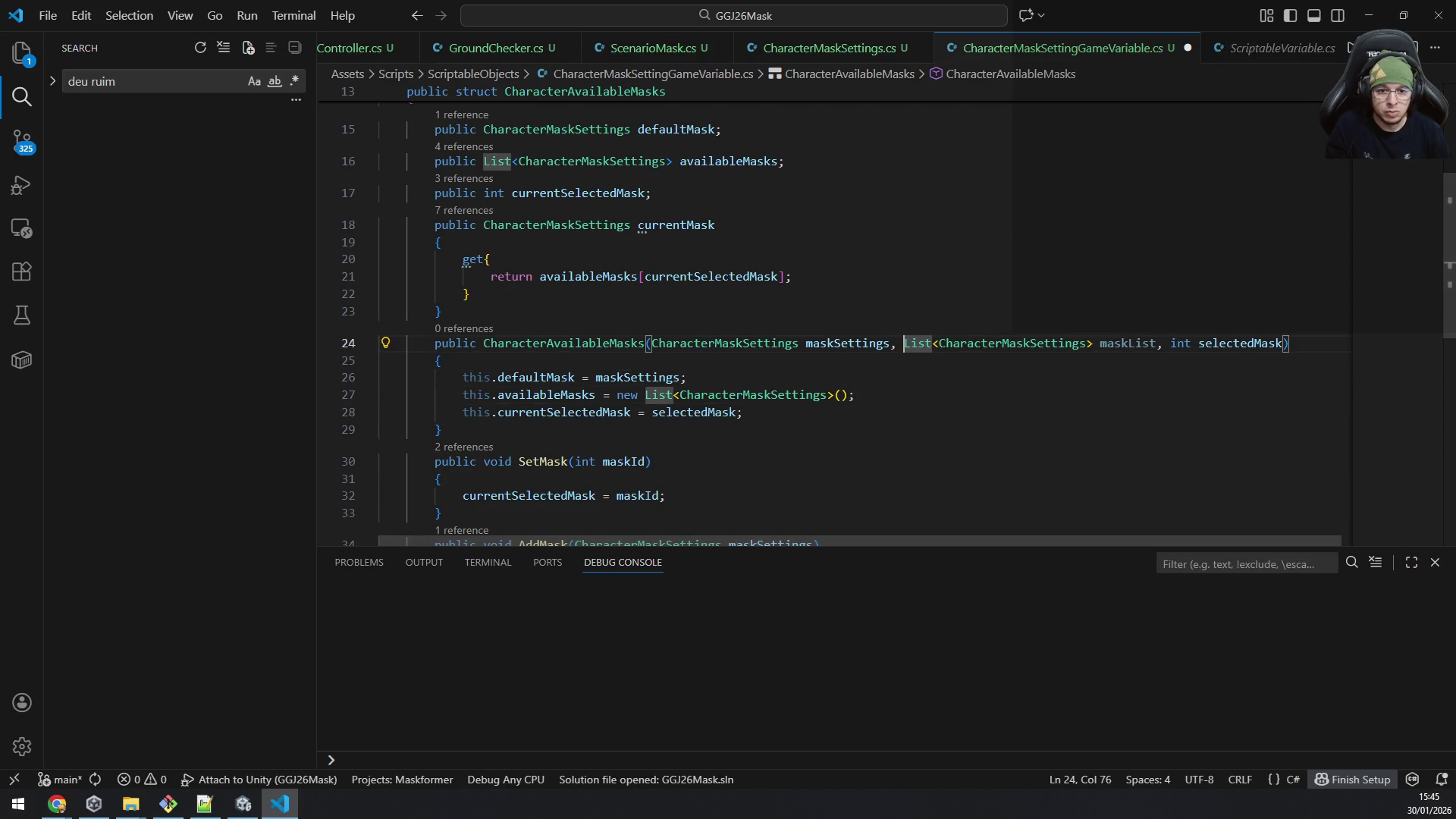
key("ctrl+shift+Right")
key("ctrl+shift+Right")
key("ctrl+shift+Right")
key("ctrl+shift+Right")
key("BackSpace")
key("Delete")
key("Up")
left_click(1023, 343)
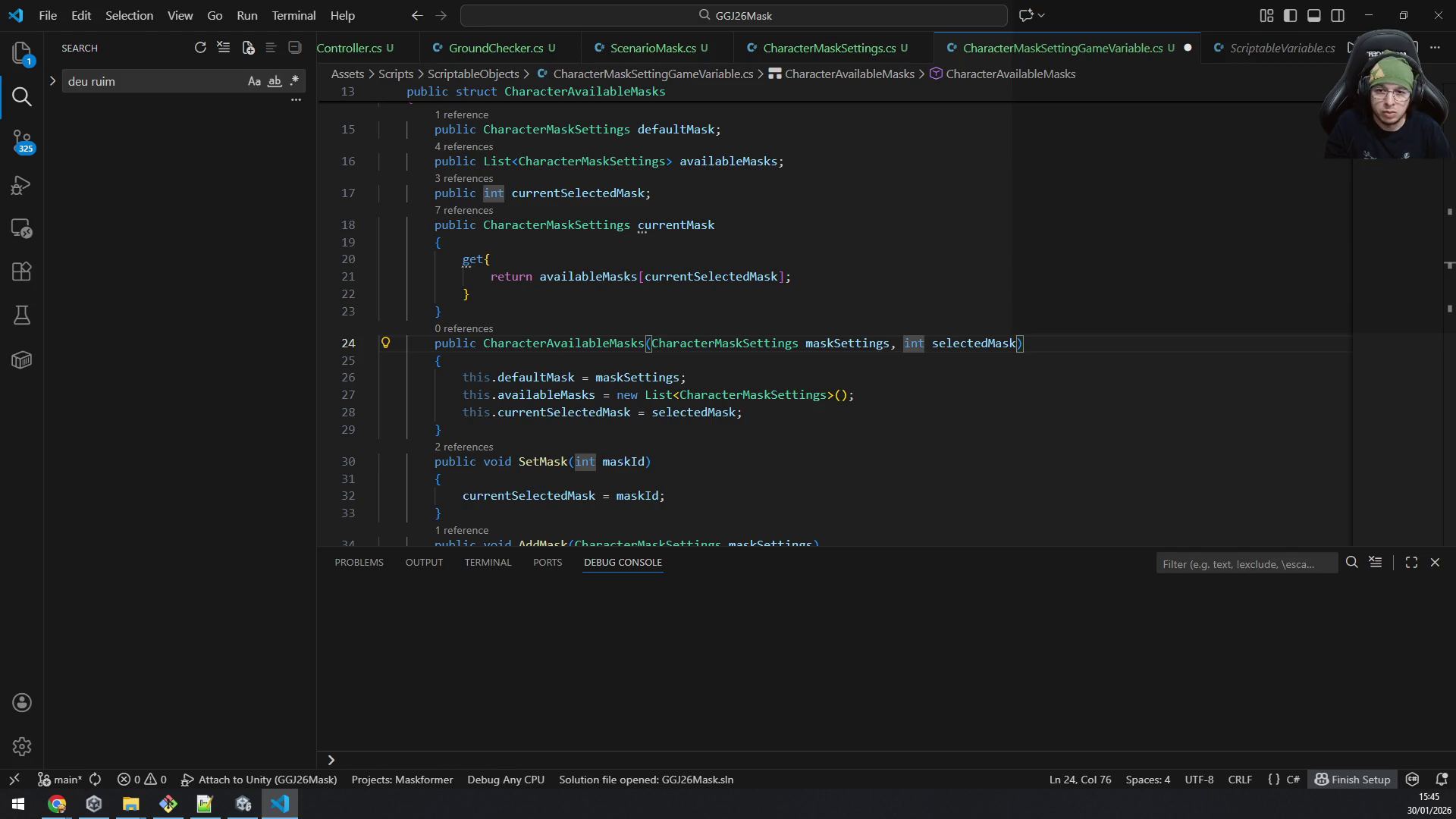
key("ctrl+shift+Right")
key("ctrl+shift+Right")
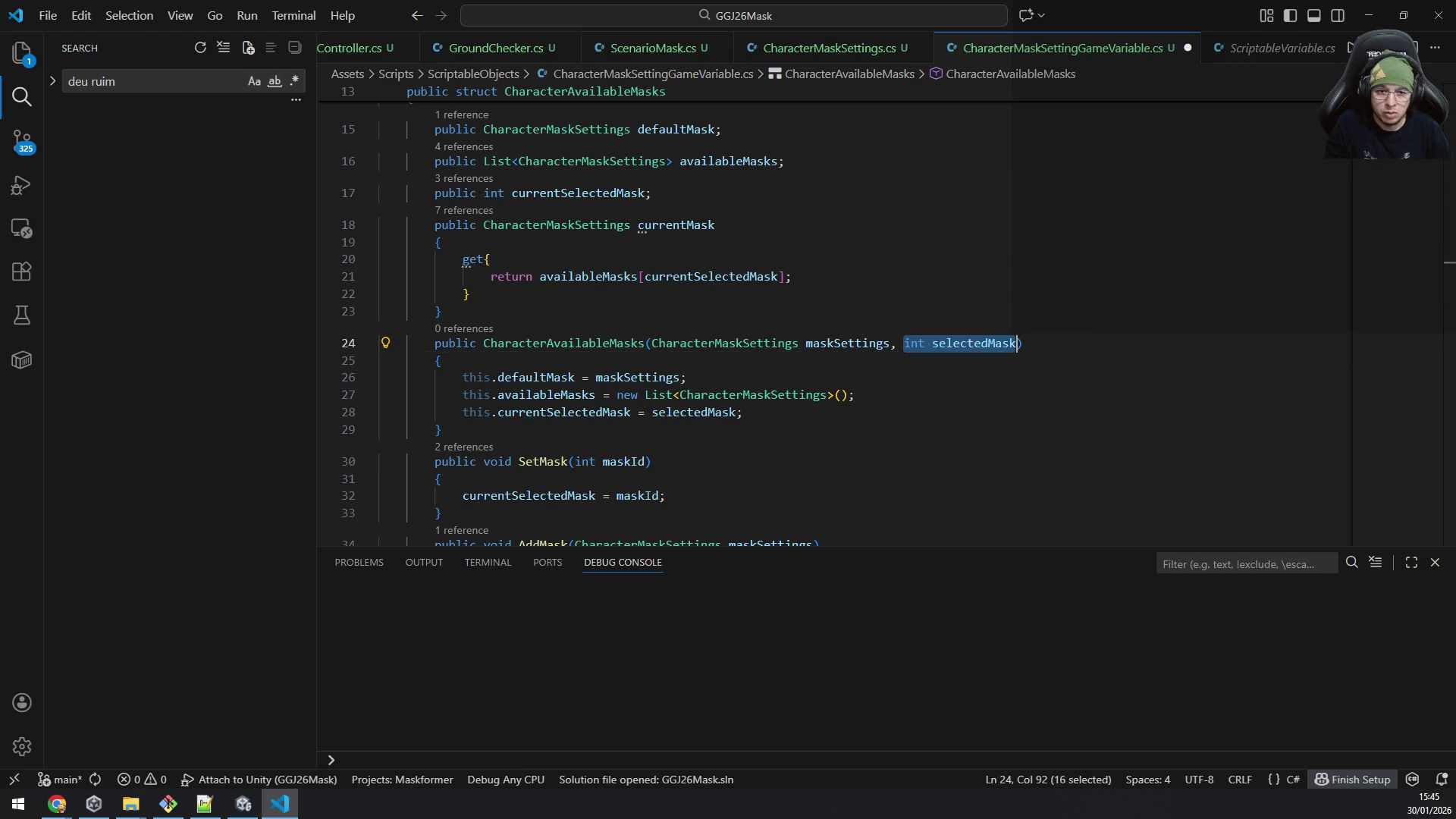
key("BackSpace")
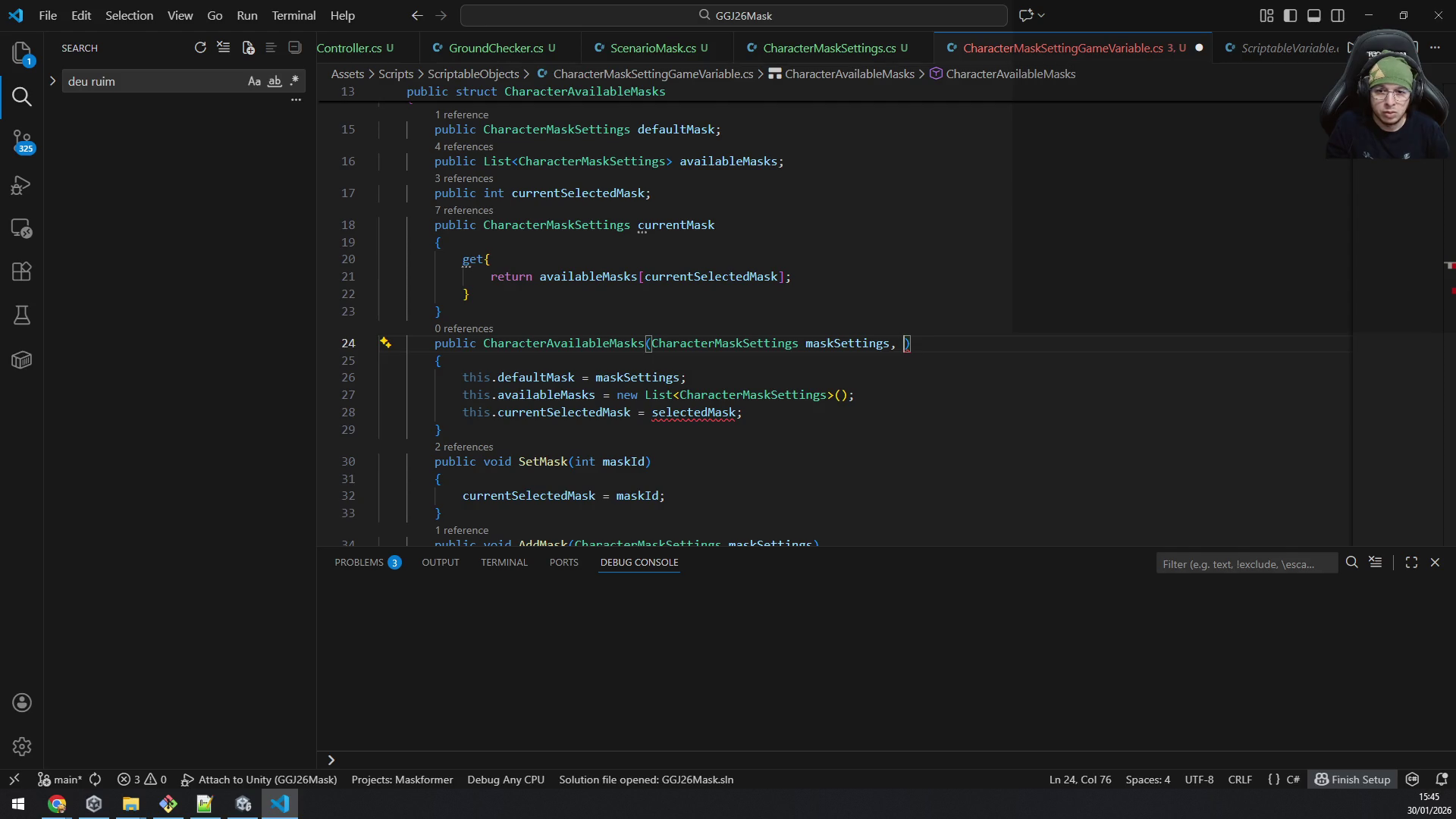
key("ctrl+z")
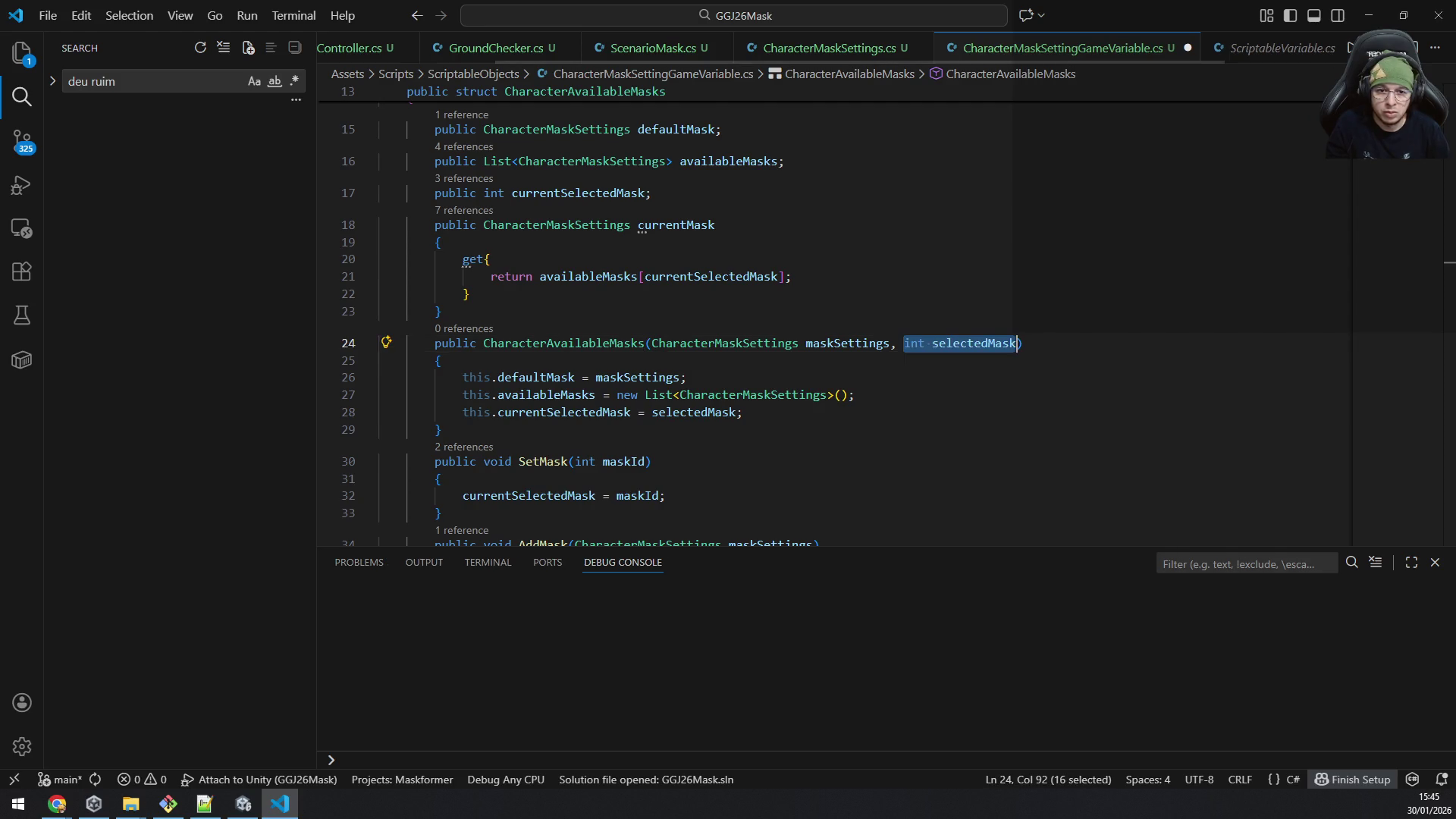
key("ctrl+s")
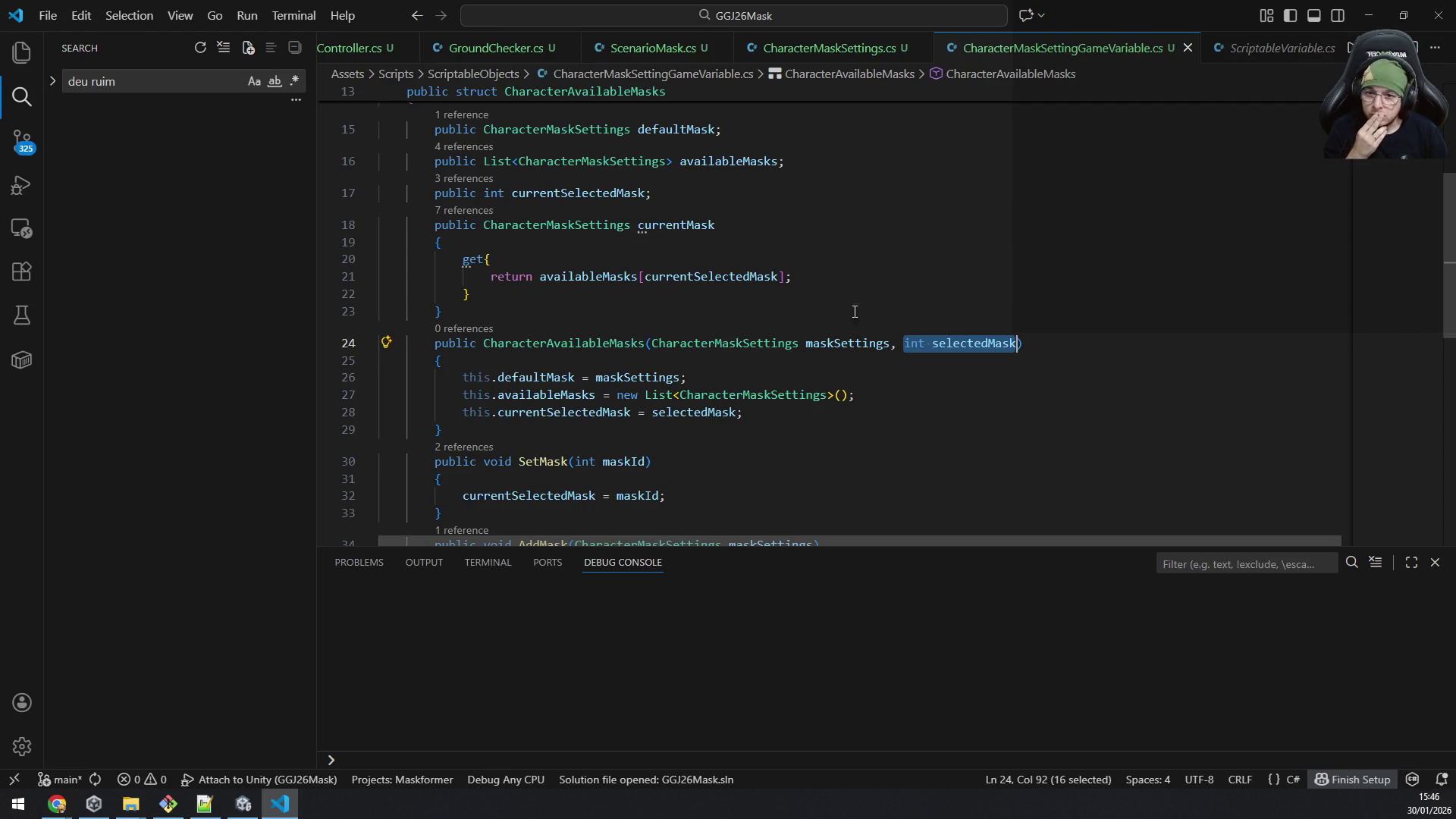
scroll(857, 314, "up", 5)
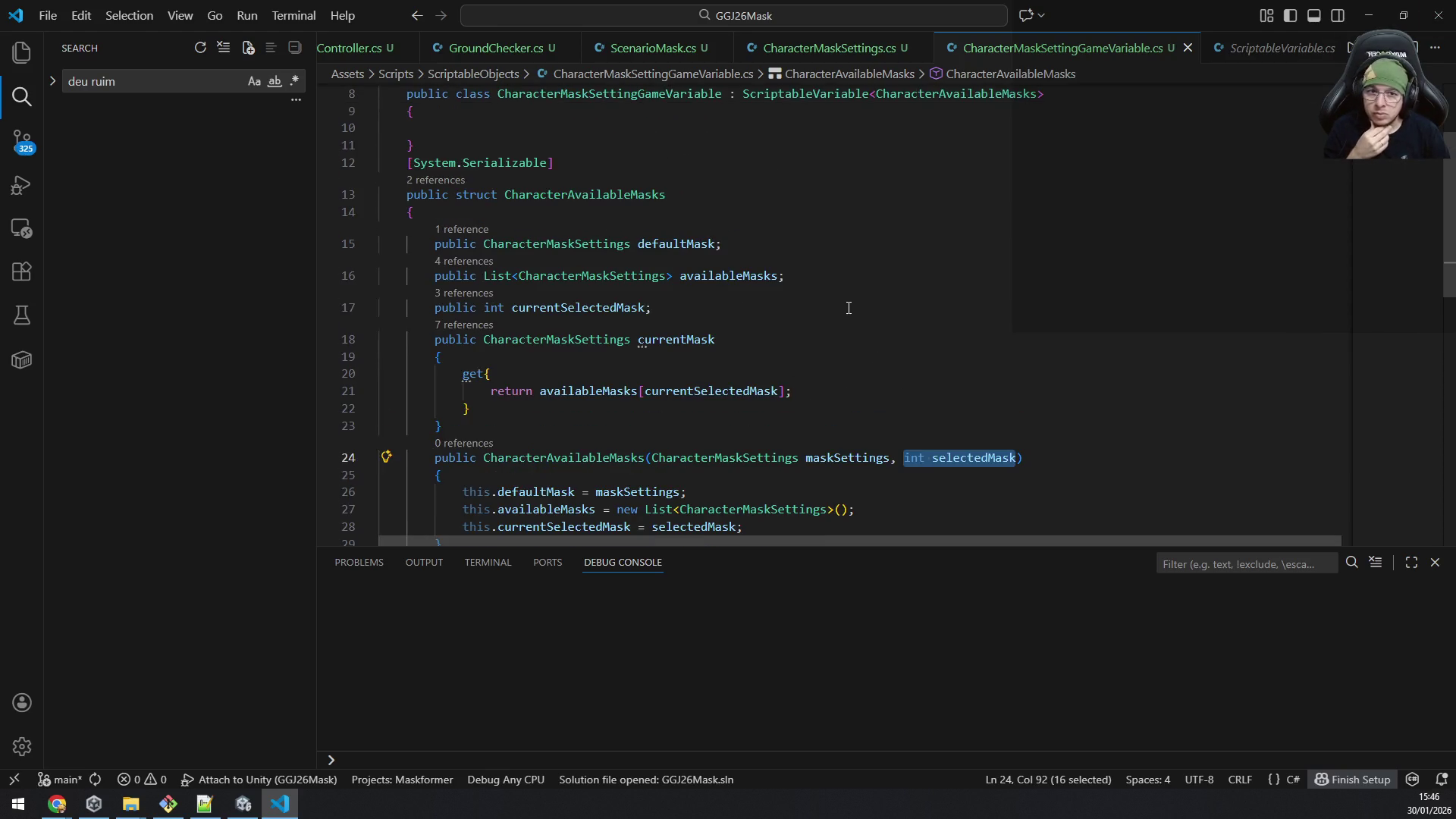
left_click(279, 804)
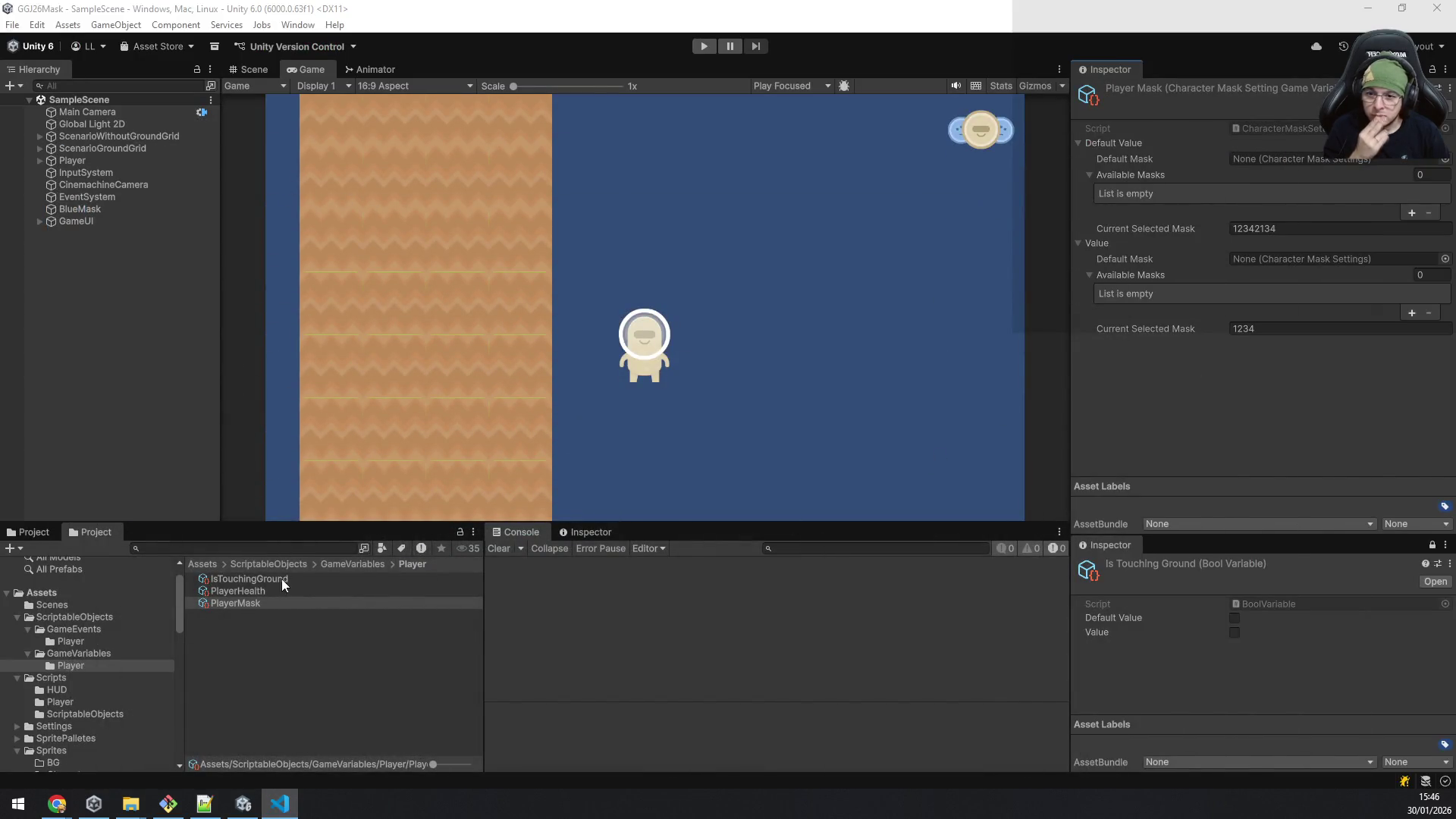
Step: Enter Play mode in Unity to test the game
key("alt+Tab")
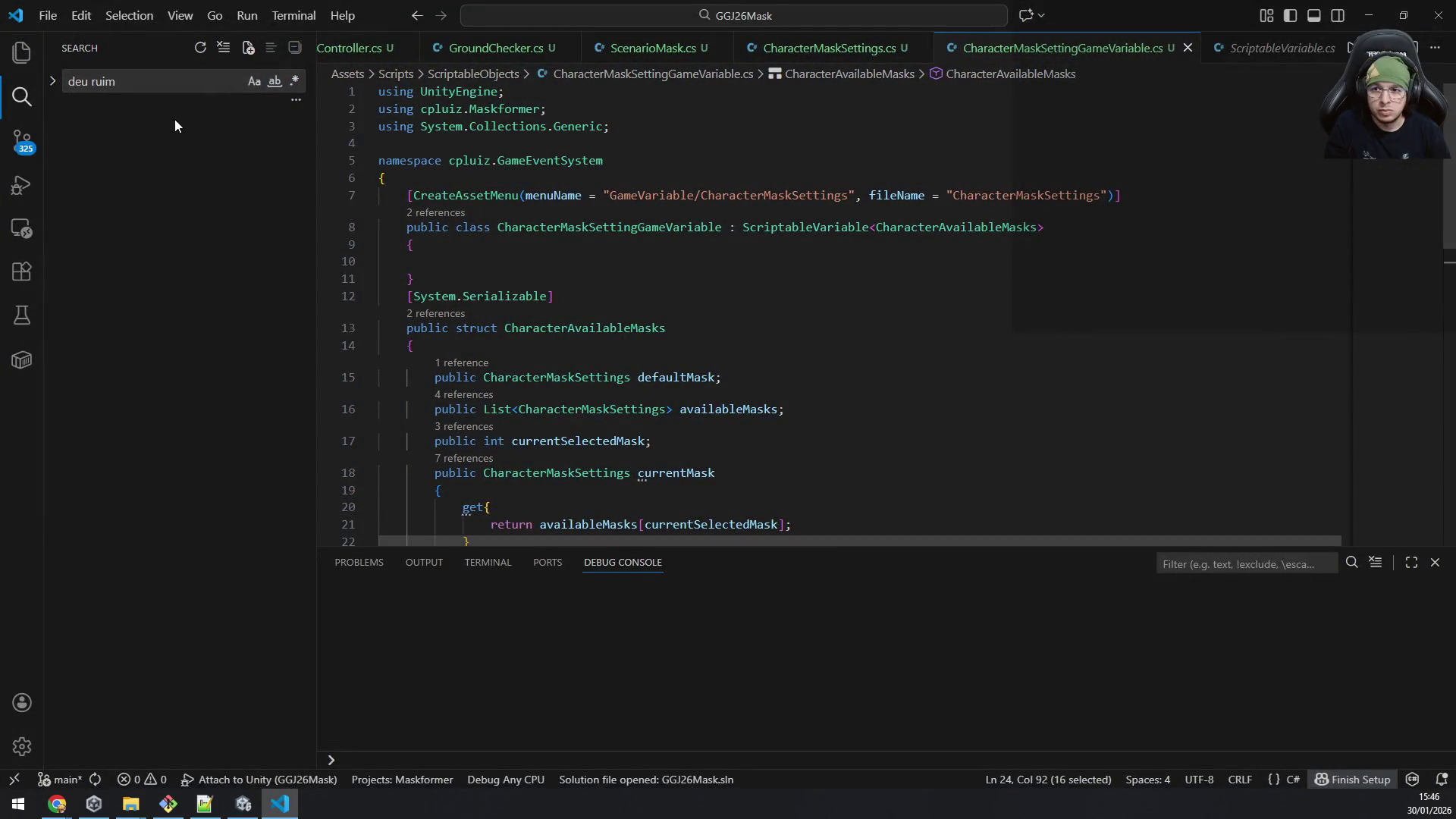
left_click(20, 51)
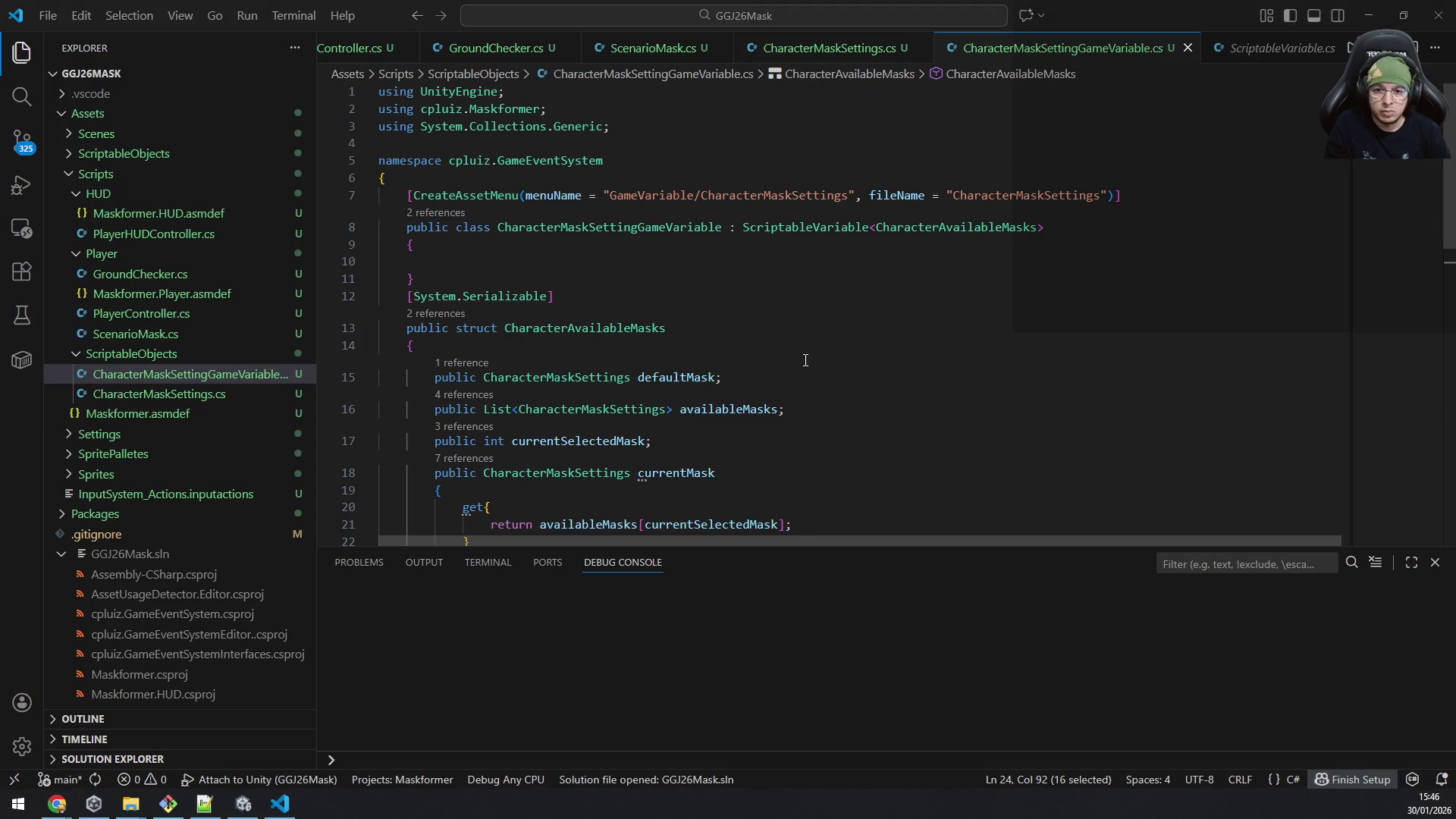
key("alt+Tab")
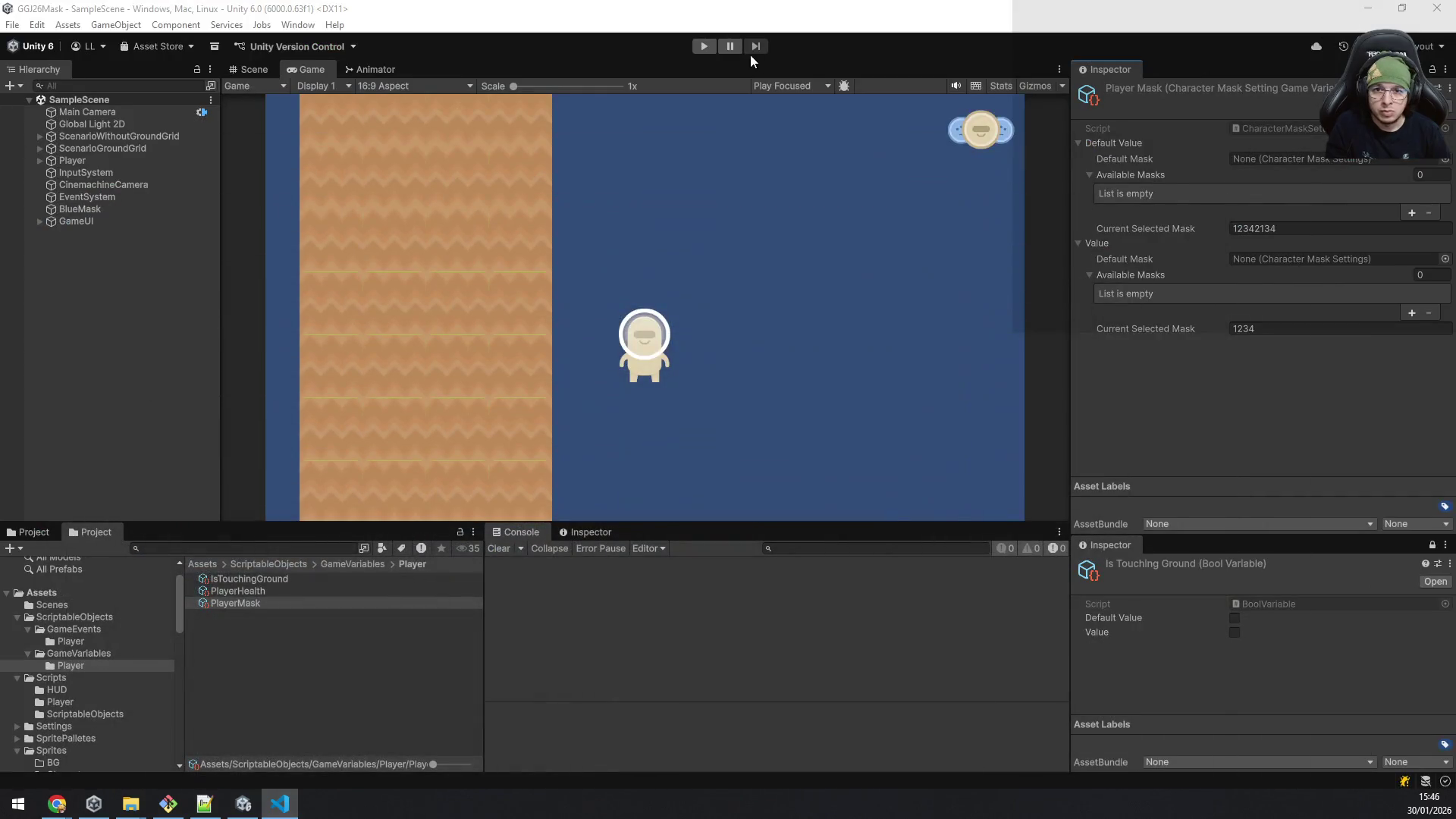
left_click(705, 46)
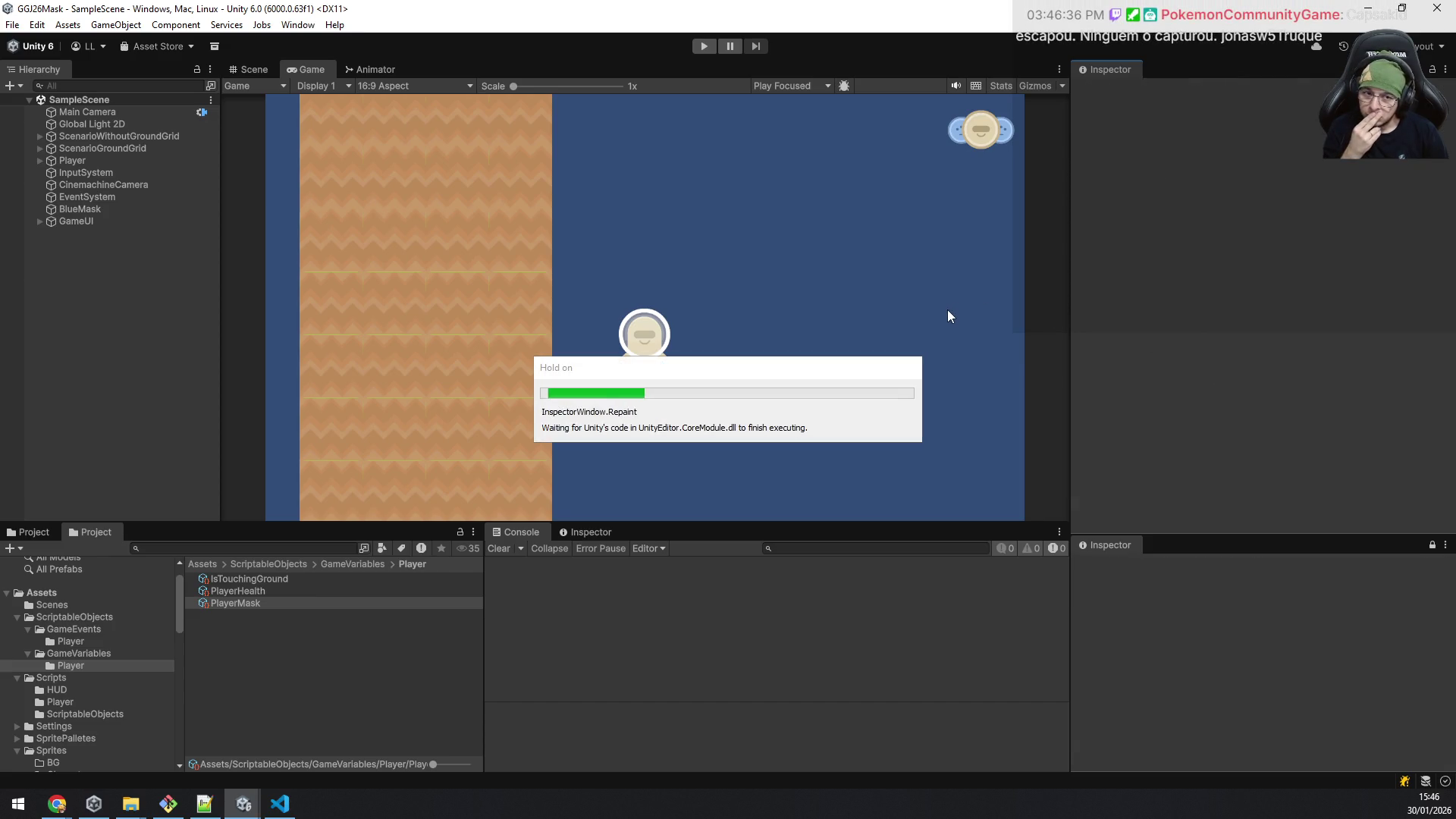
Step: Set the PlayerMask default Current Selected Mask to 0
left_click(1280, 322)
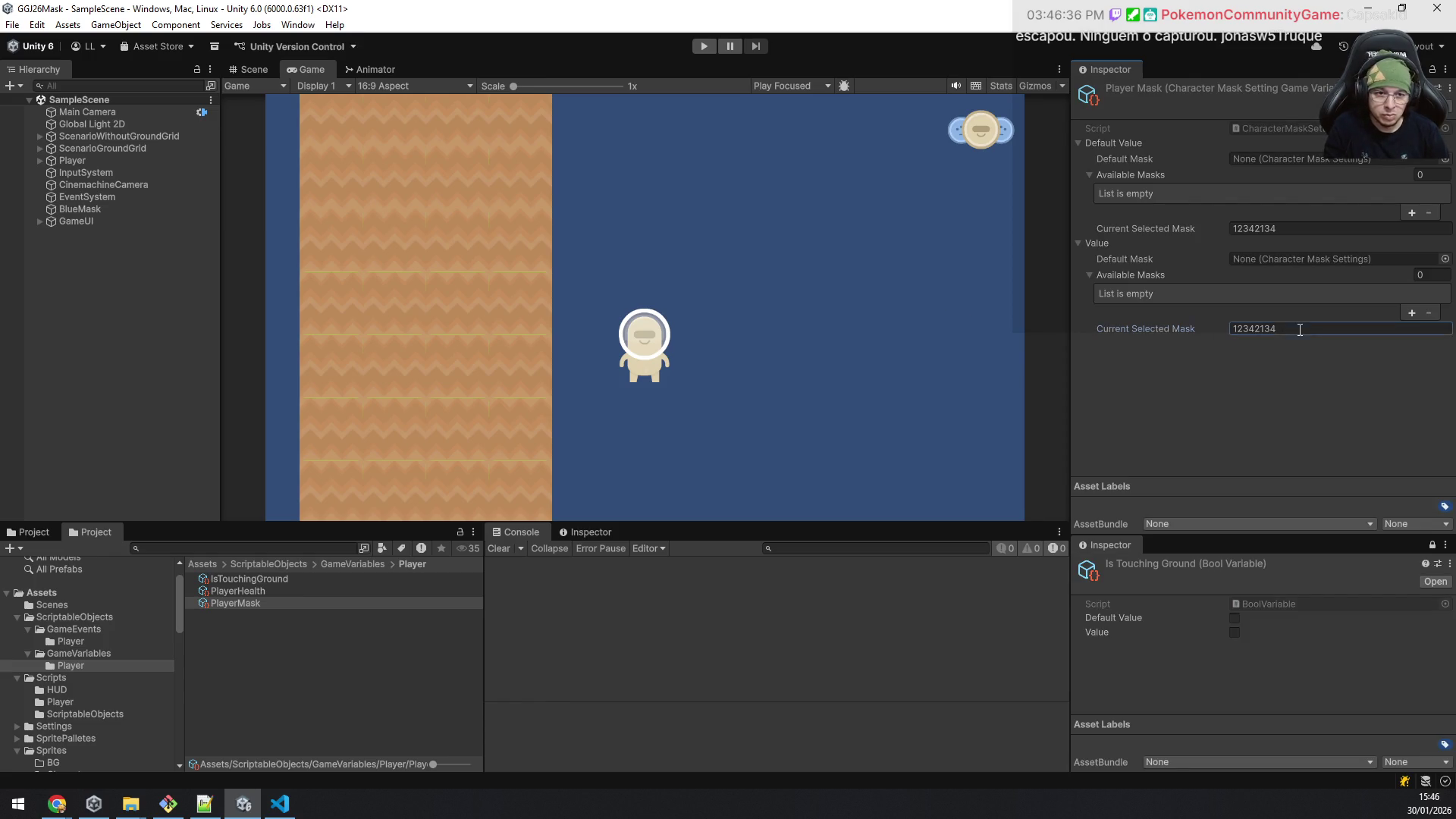
type("asdf")
key("Return")
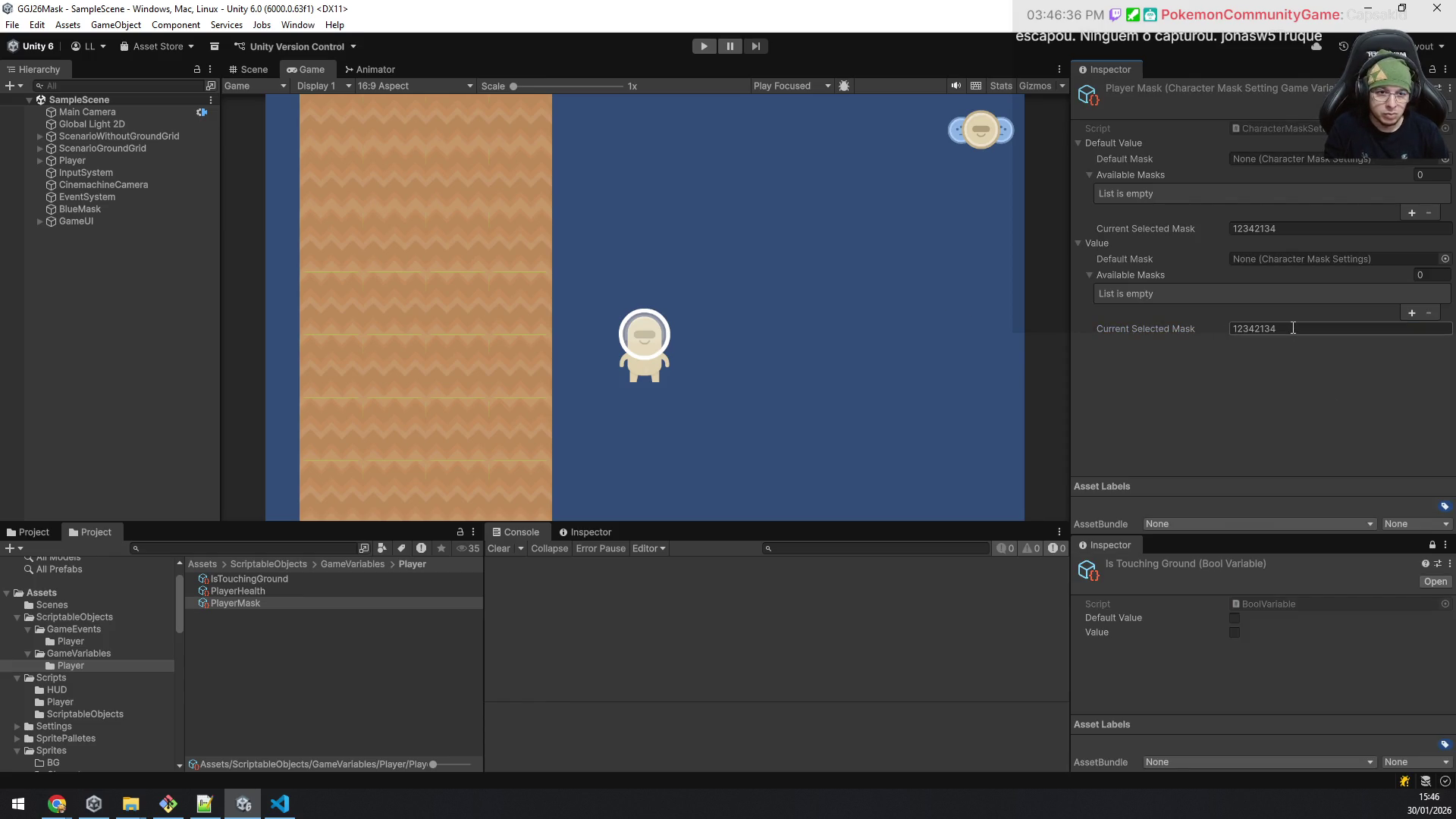
left_click(1272, 227)
key("BackSpace")
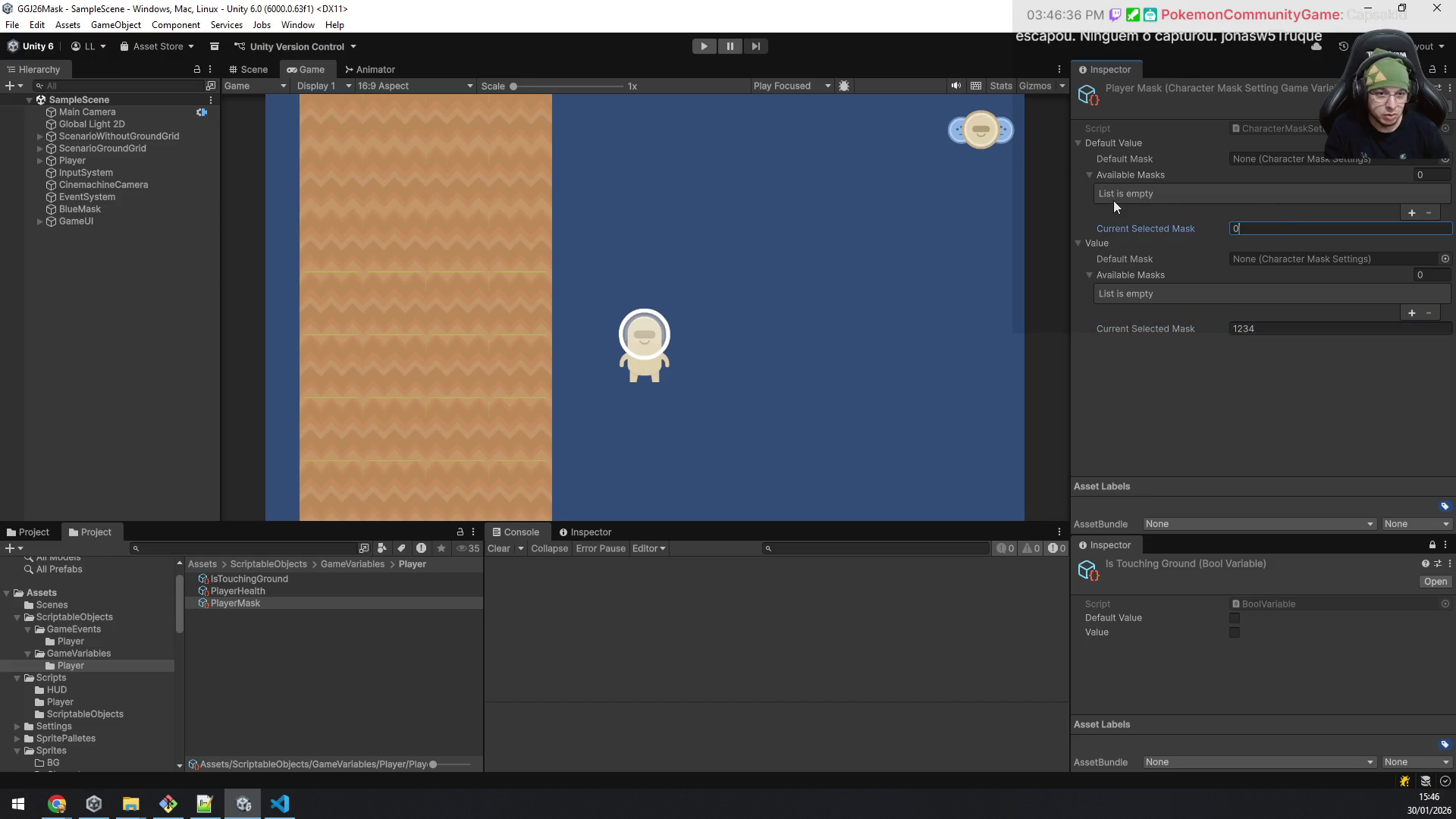
left_click(1330, 345)
Step: Add and remove an Available Masks entry, then pick Beige as the default Default Mask
left_click(1412, 317)
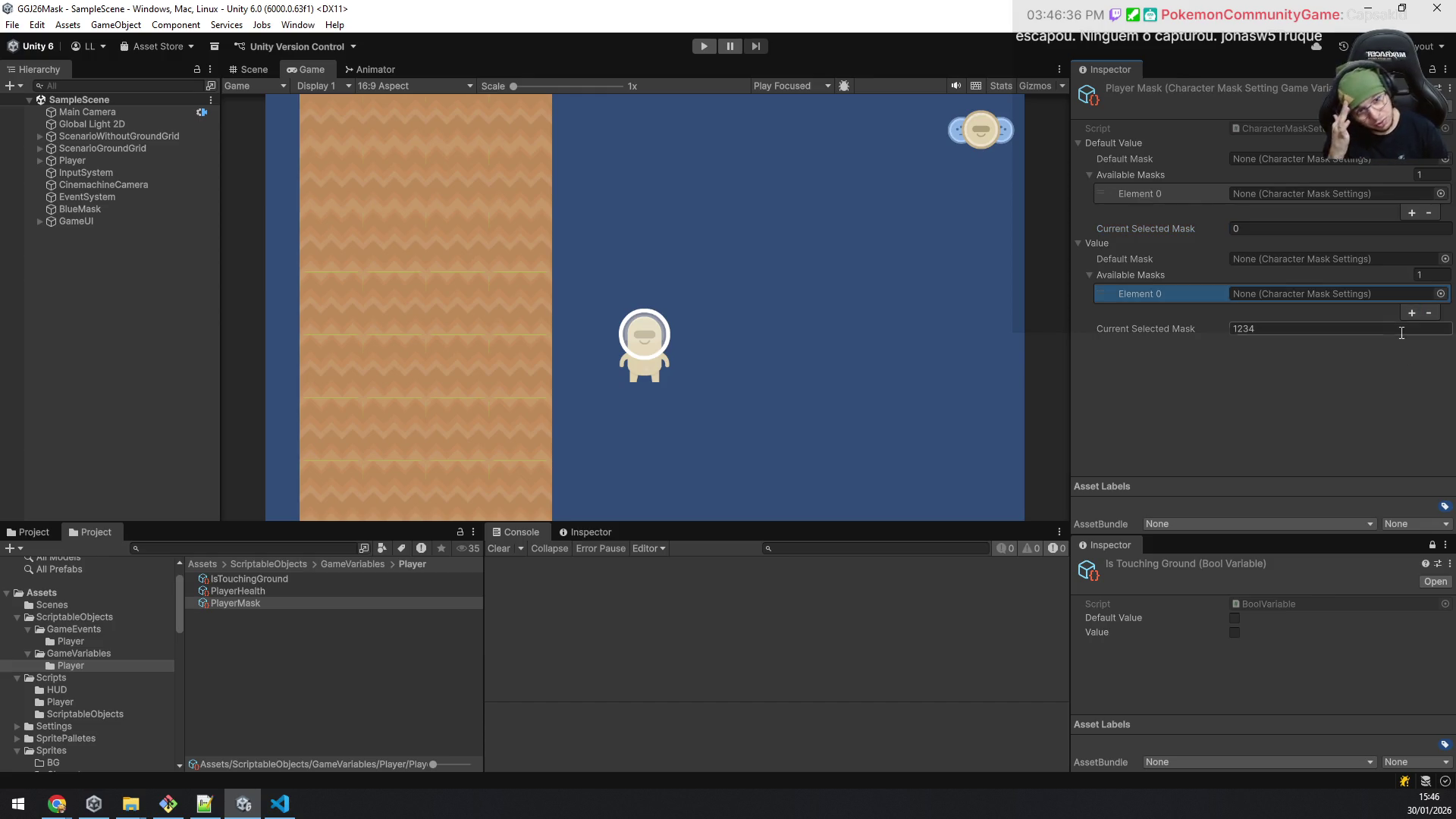
left_click(1428, 316)
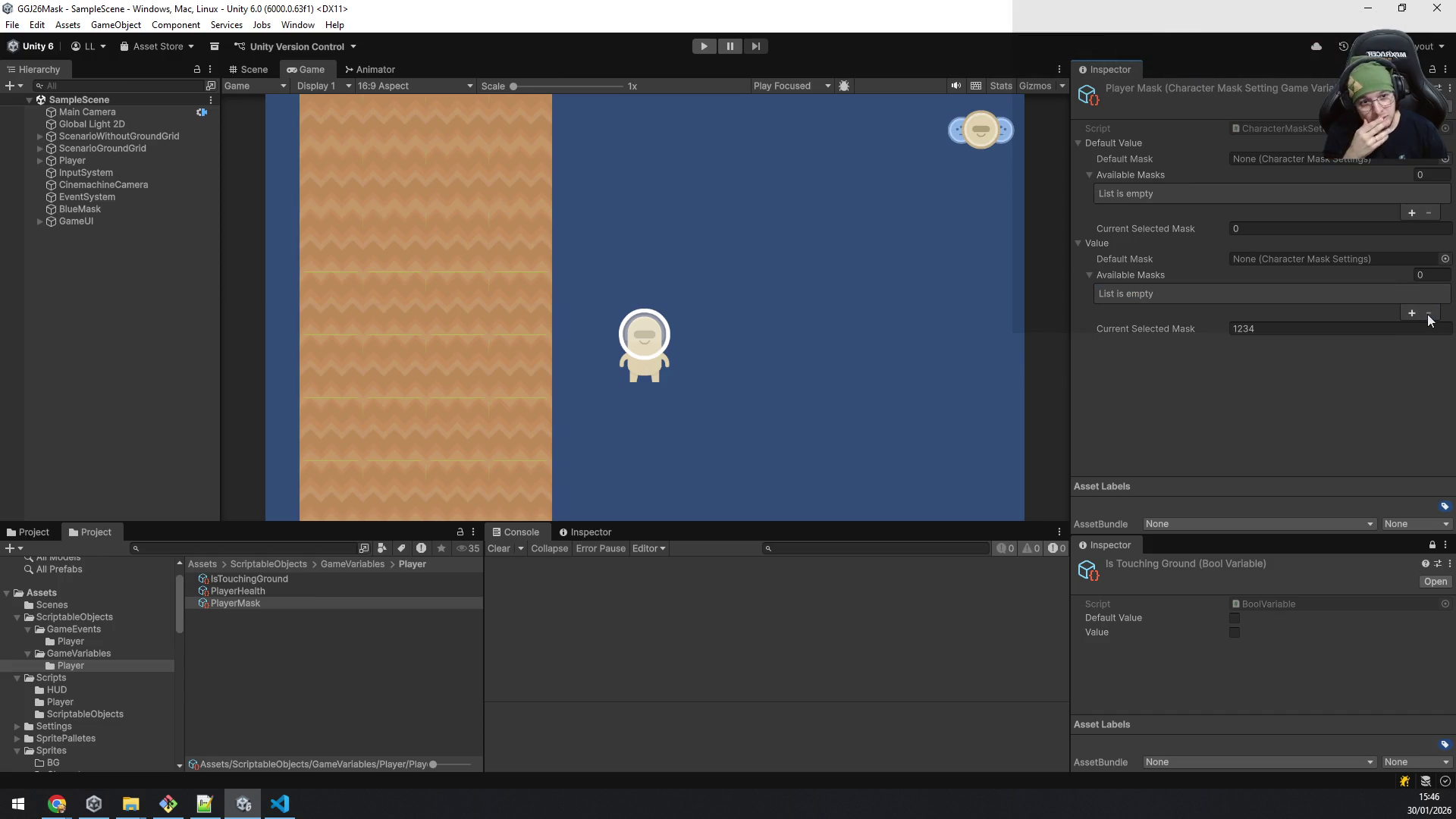
left_click(1445, 158)
double_click(784, 202)
left_click(1266, 411)
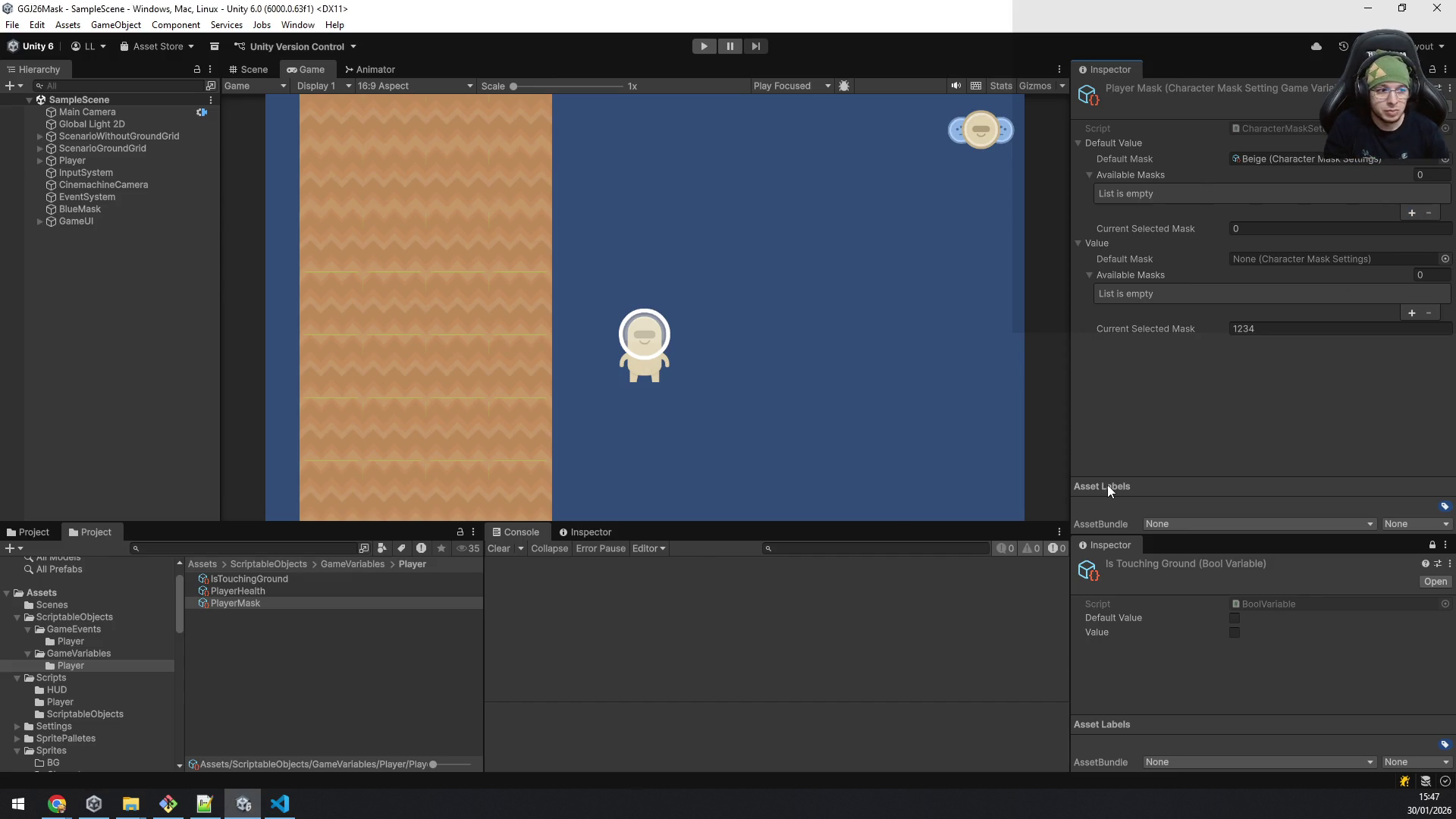
key("alt+Tab")
left_click(972, 375)
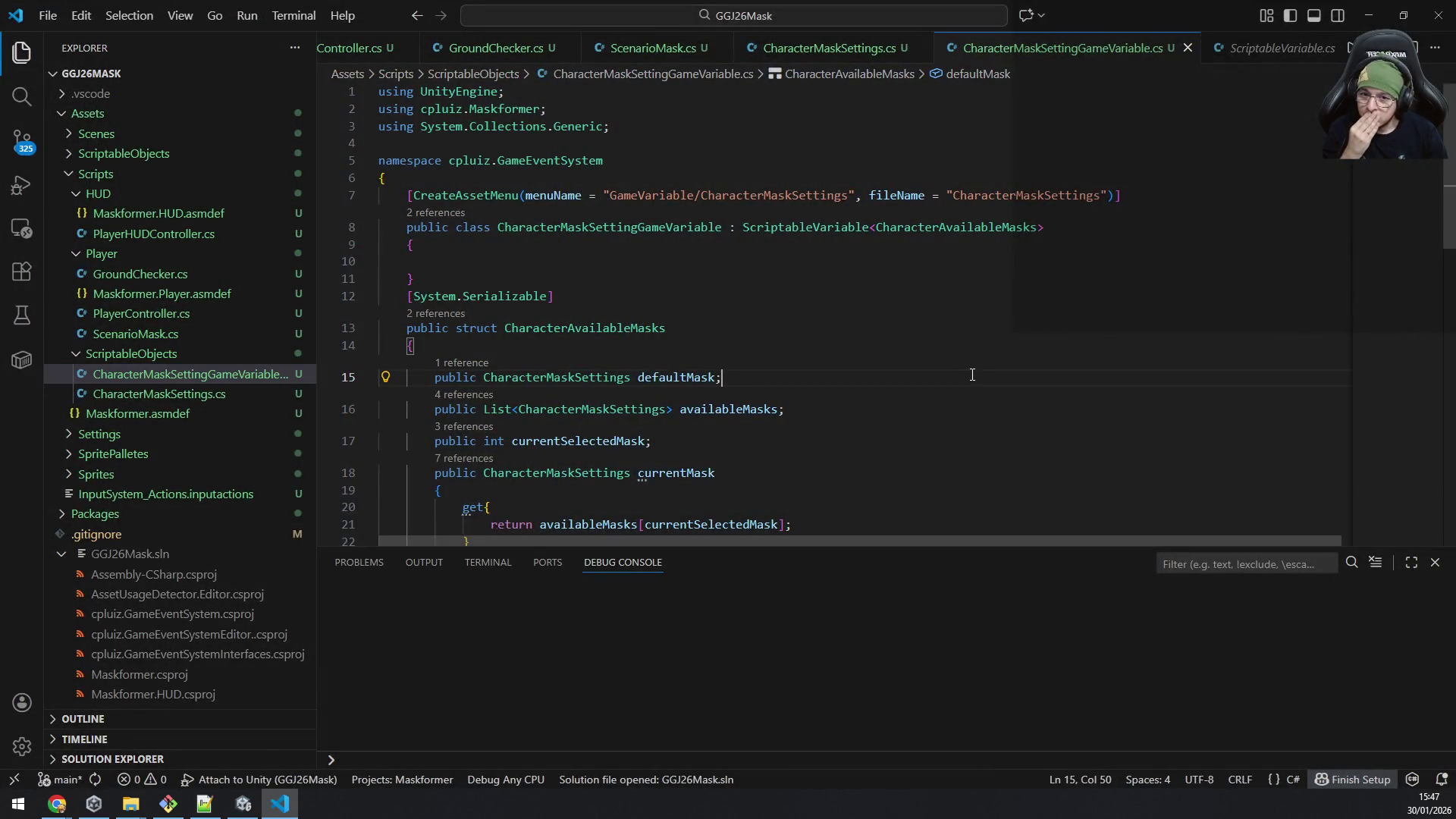
Step: Add a 'List<CharacterMaskSettings> characterMaskSettings' parameter after maskSettings and save
scroll(972, 374, "down", 5)
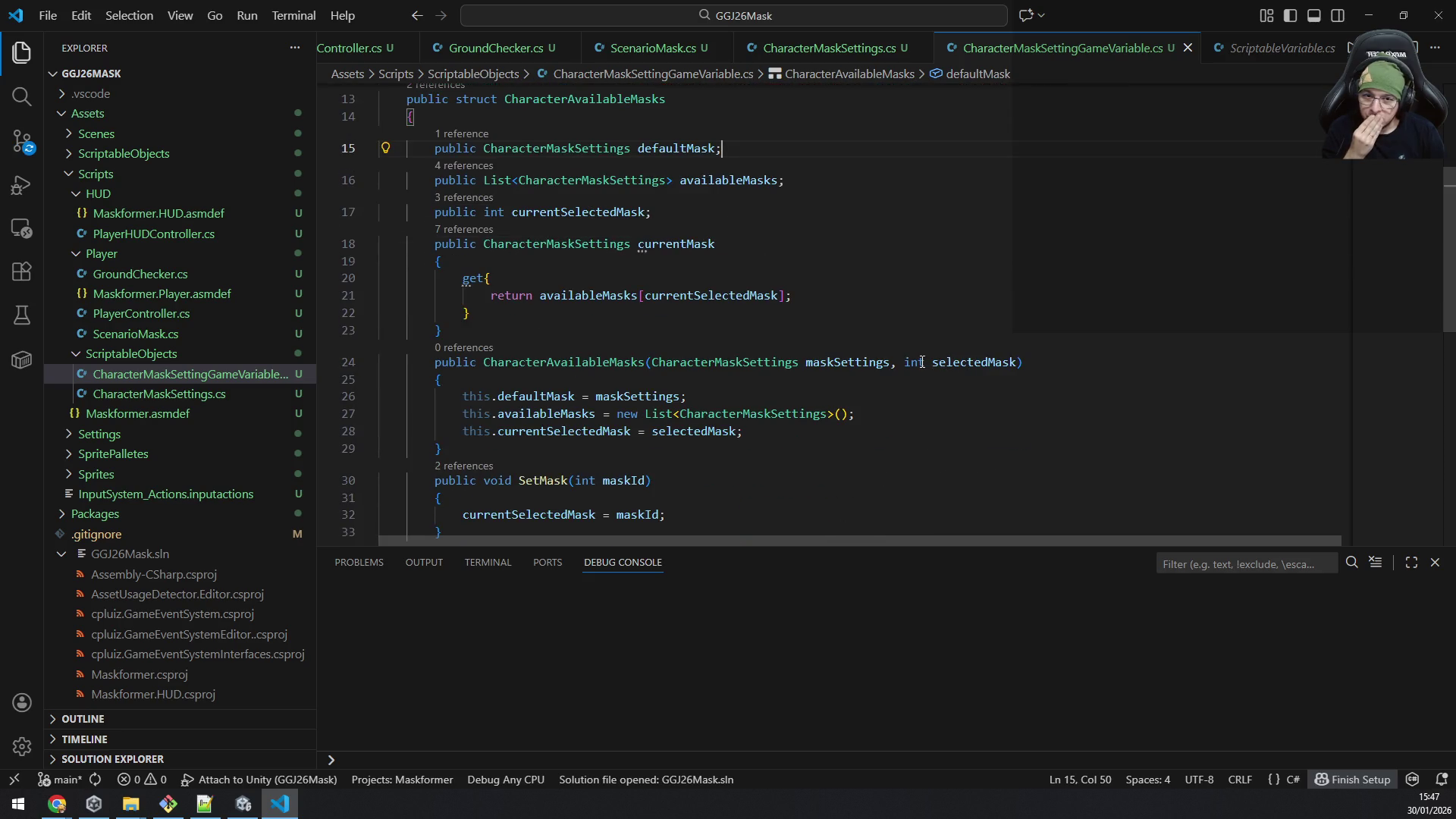
left_click(899, 361)
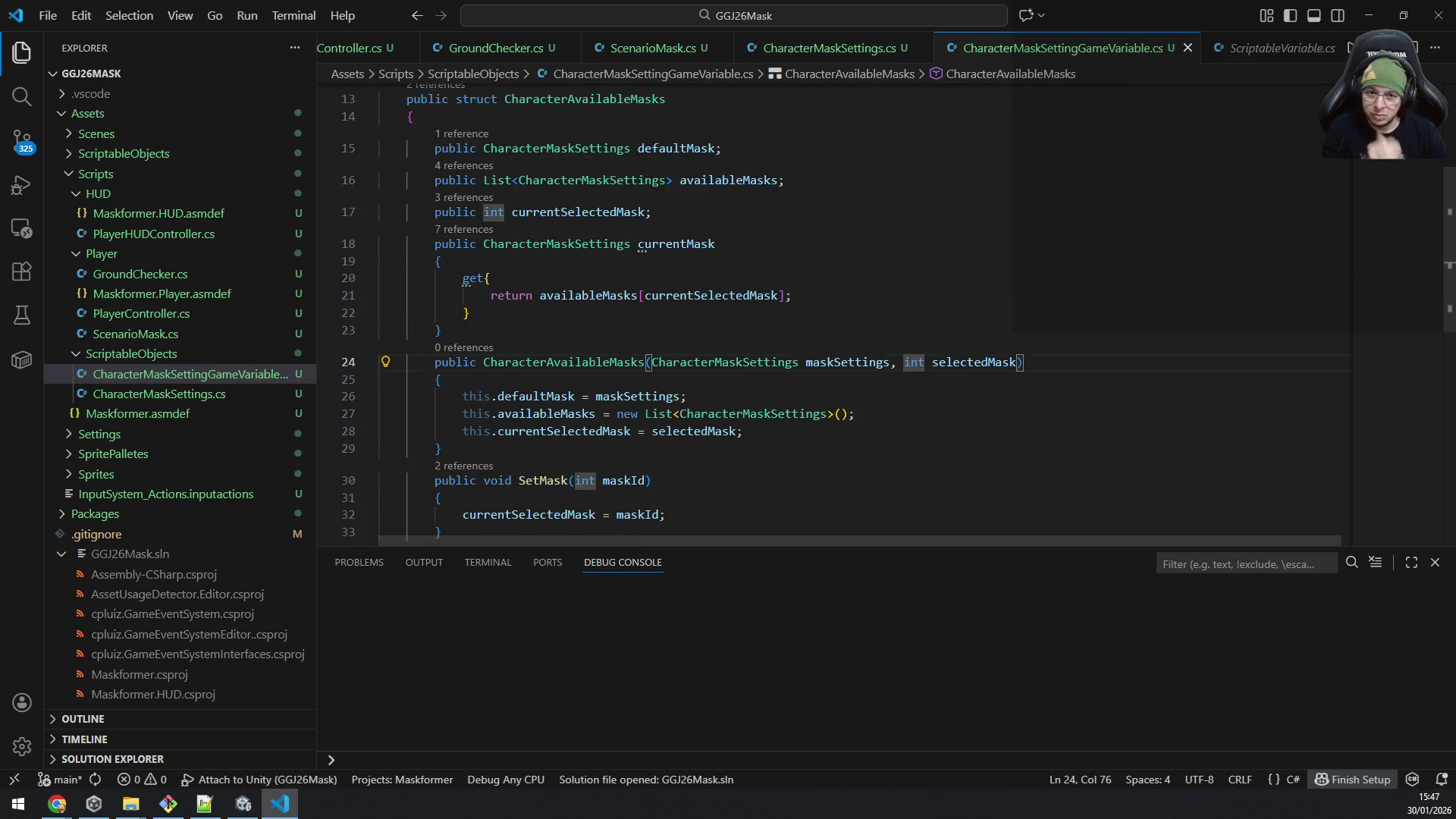
type("List<Charac")
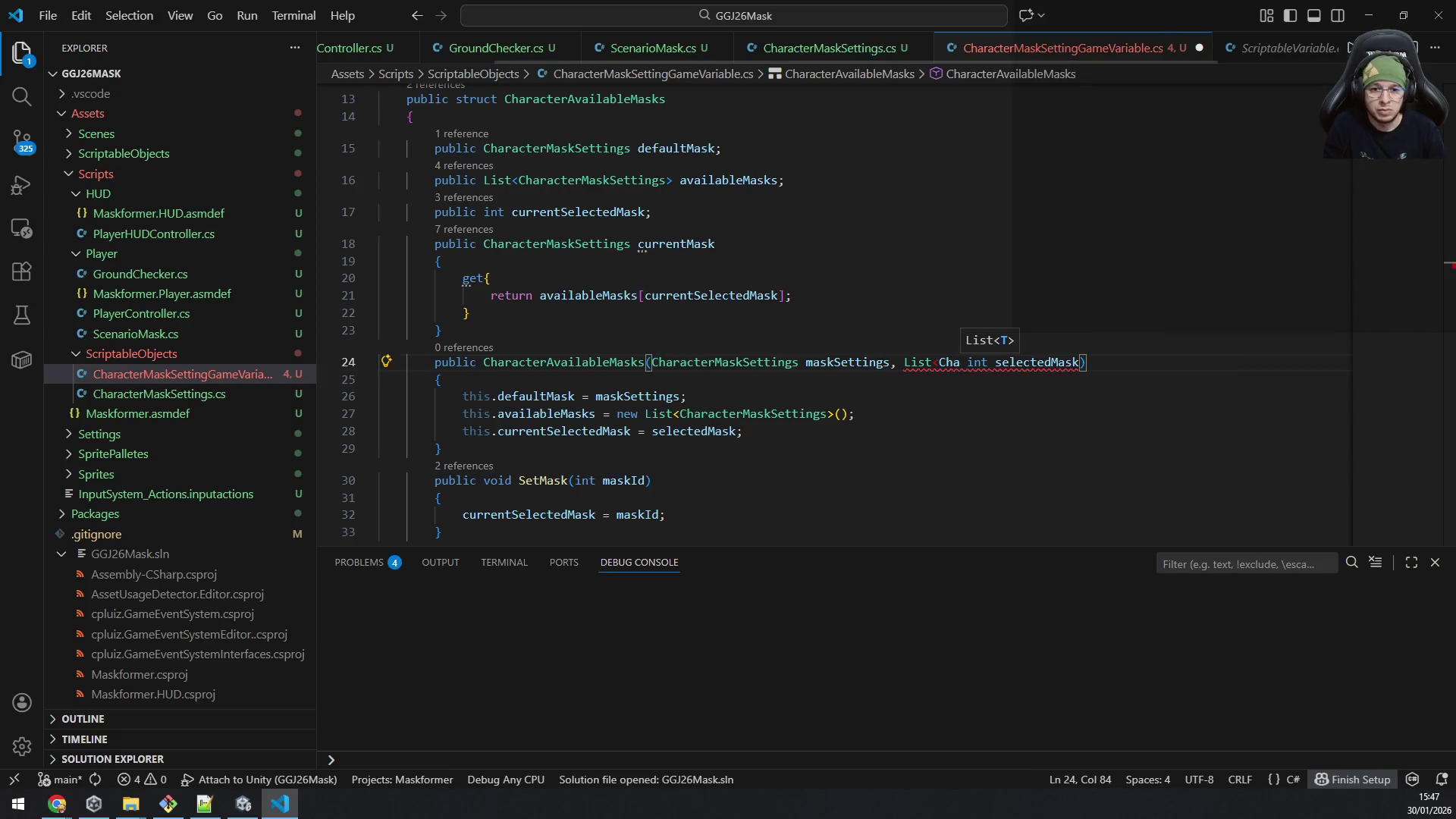
type("termask")
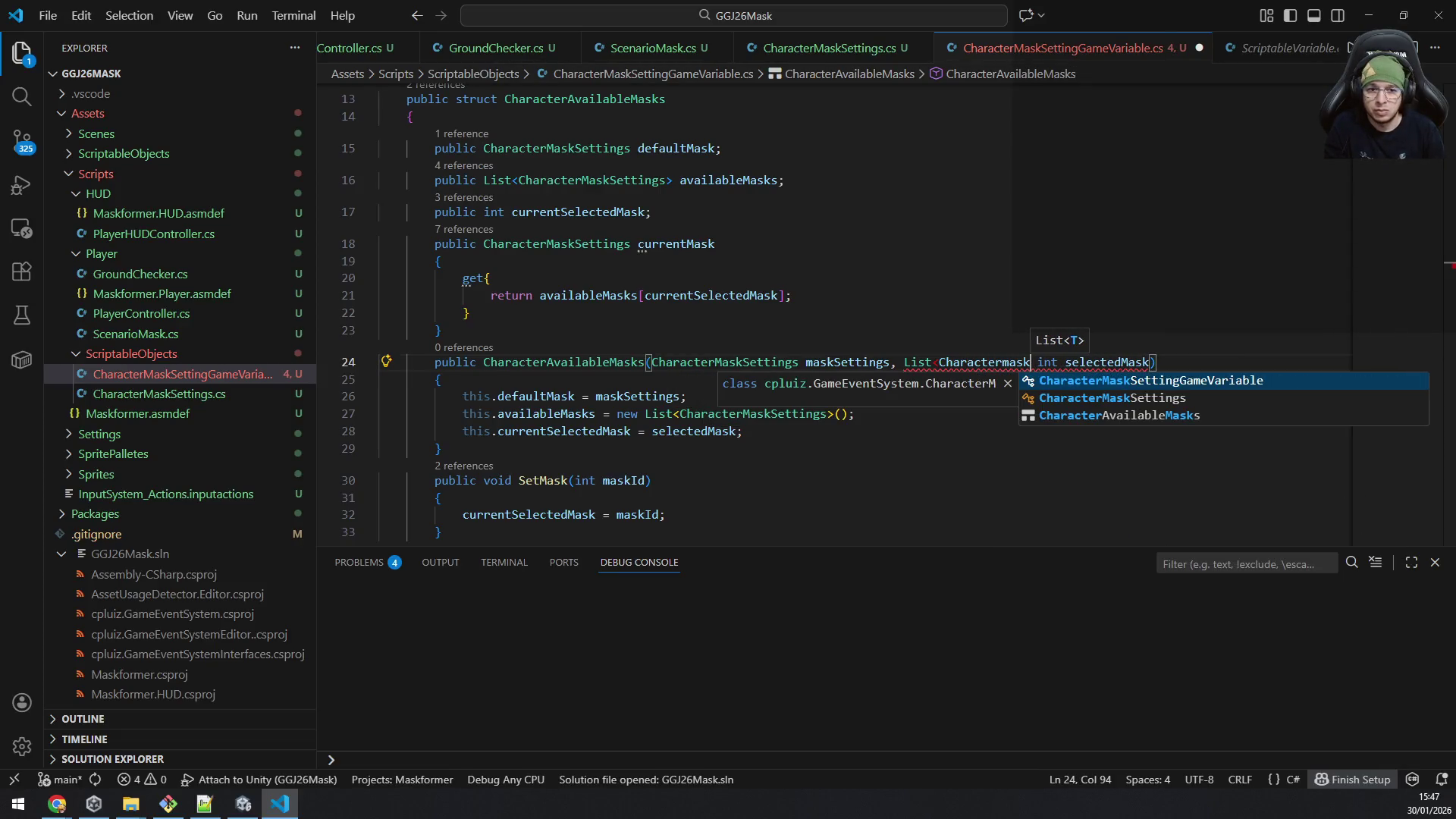
key("Down")
key("Return")
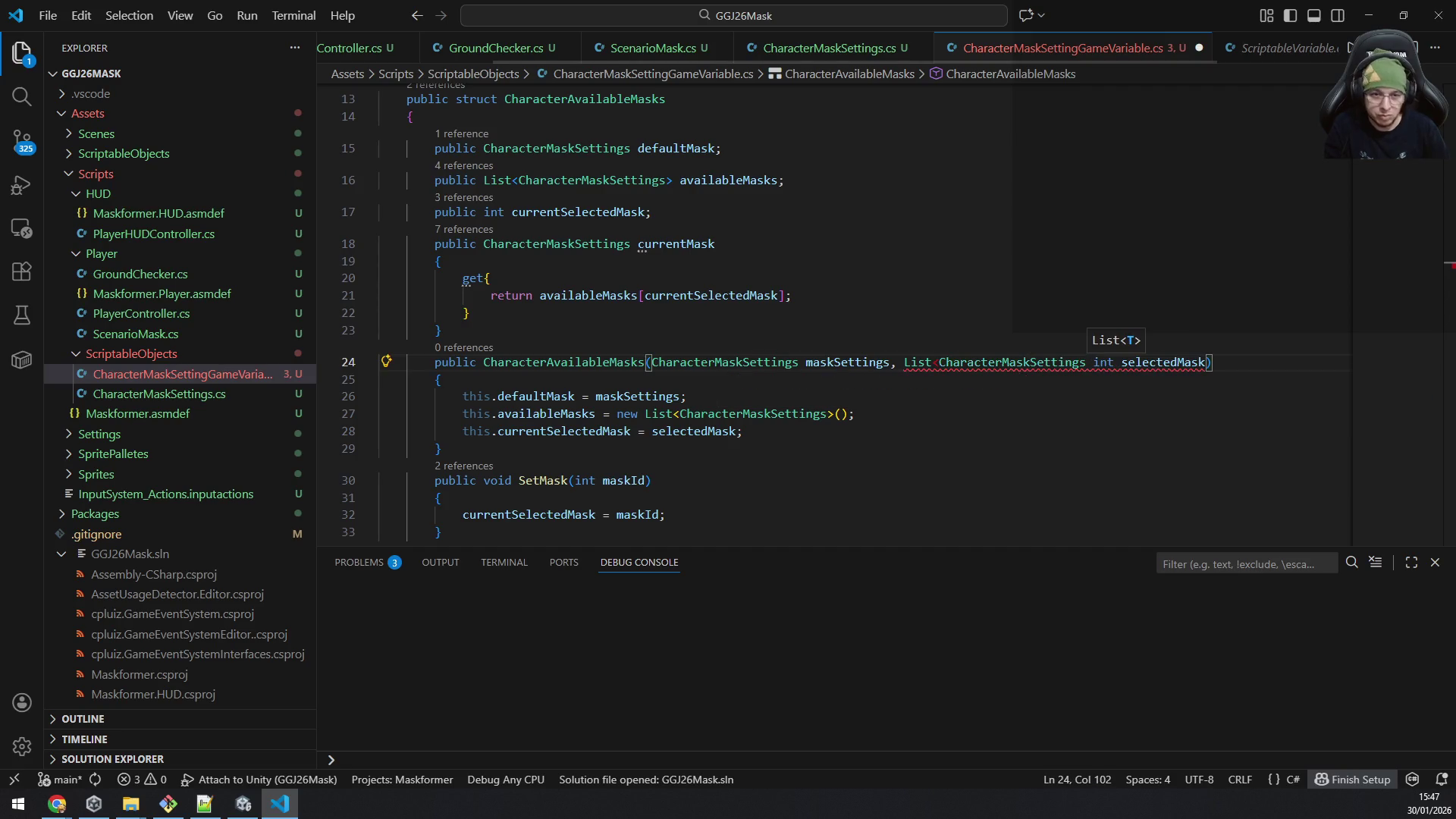
type(">")
type("mas")
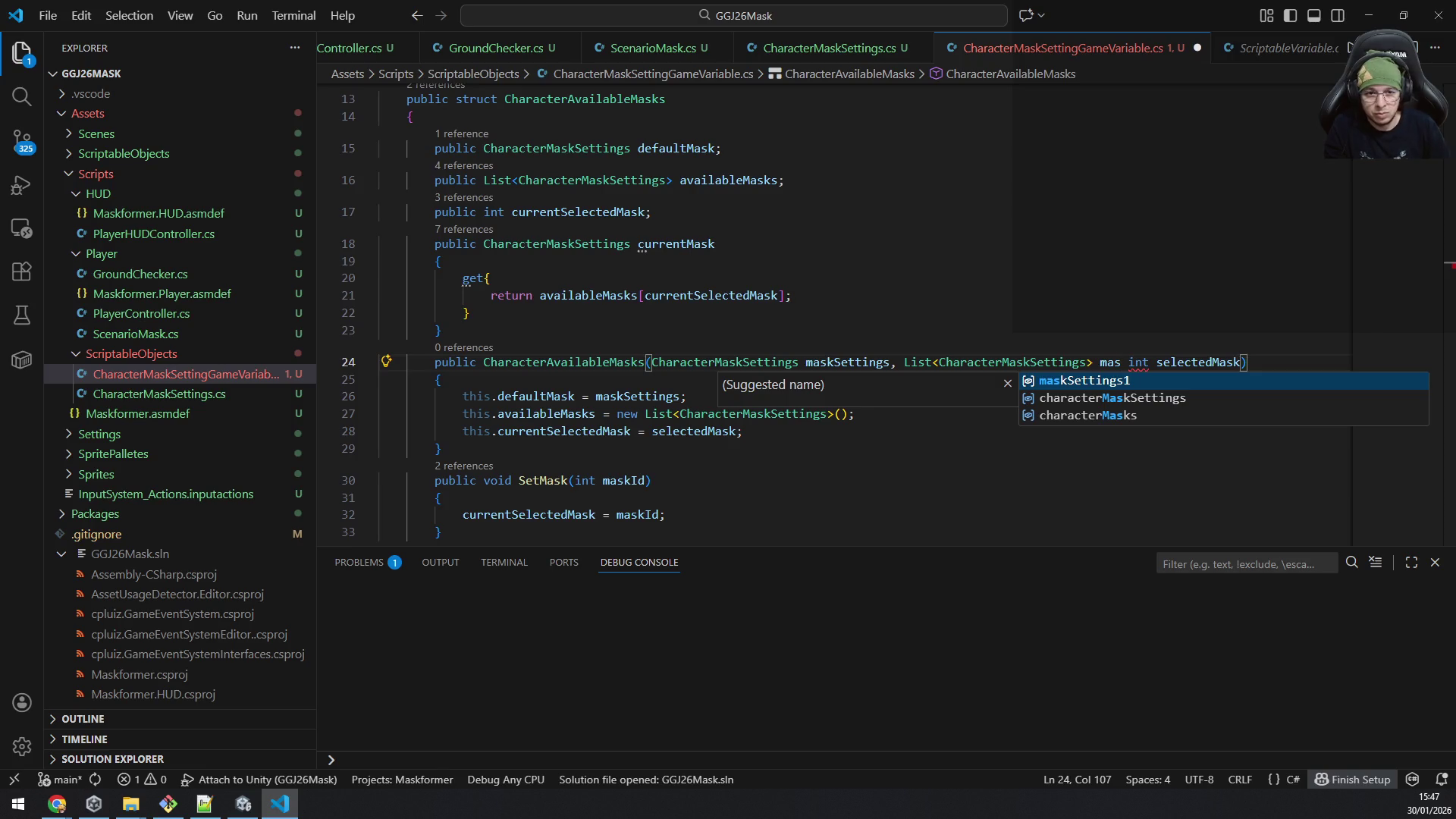
key("Down")
key("Return")
type(",")
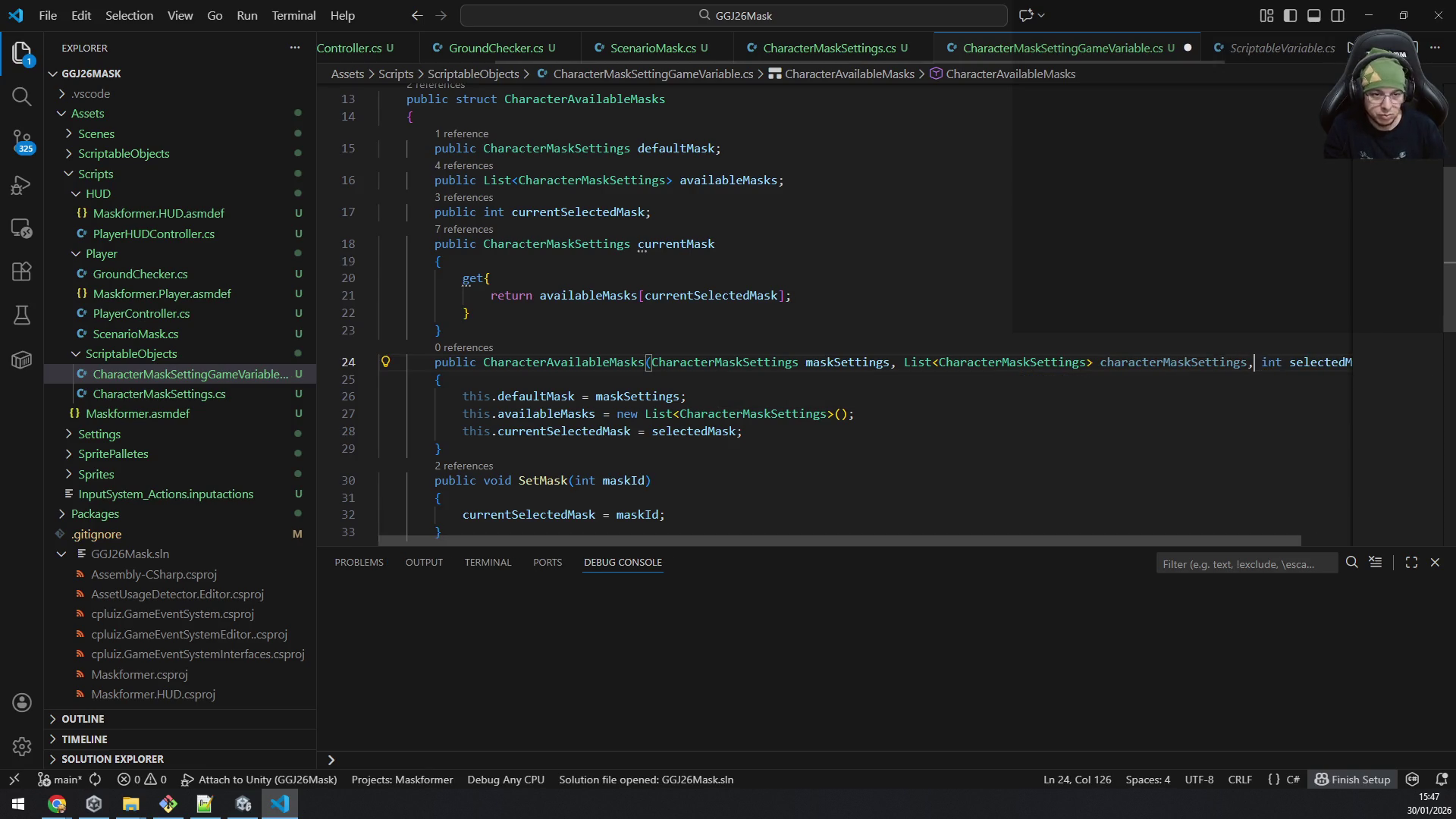
mouse_move(971, 540)
left_mouse_down()
mouse_move(1185, 526)
mouse_move(912, 563)
left_mouse_up()
key("ctrl+s")
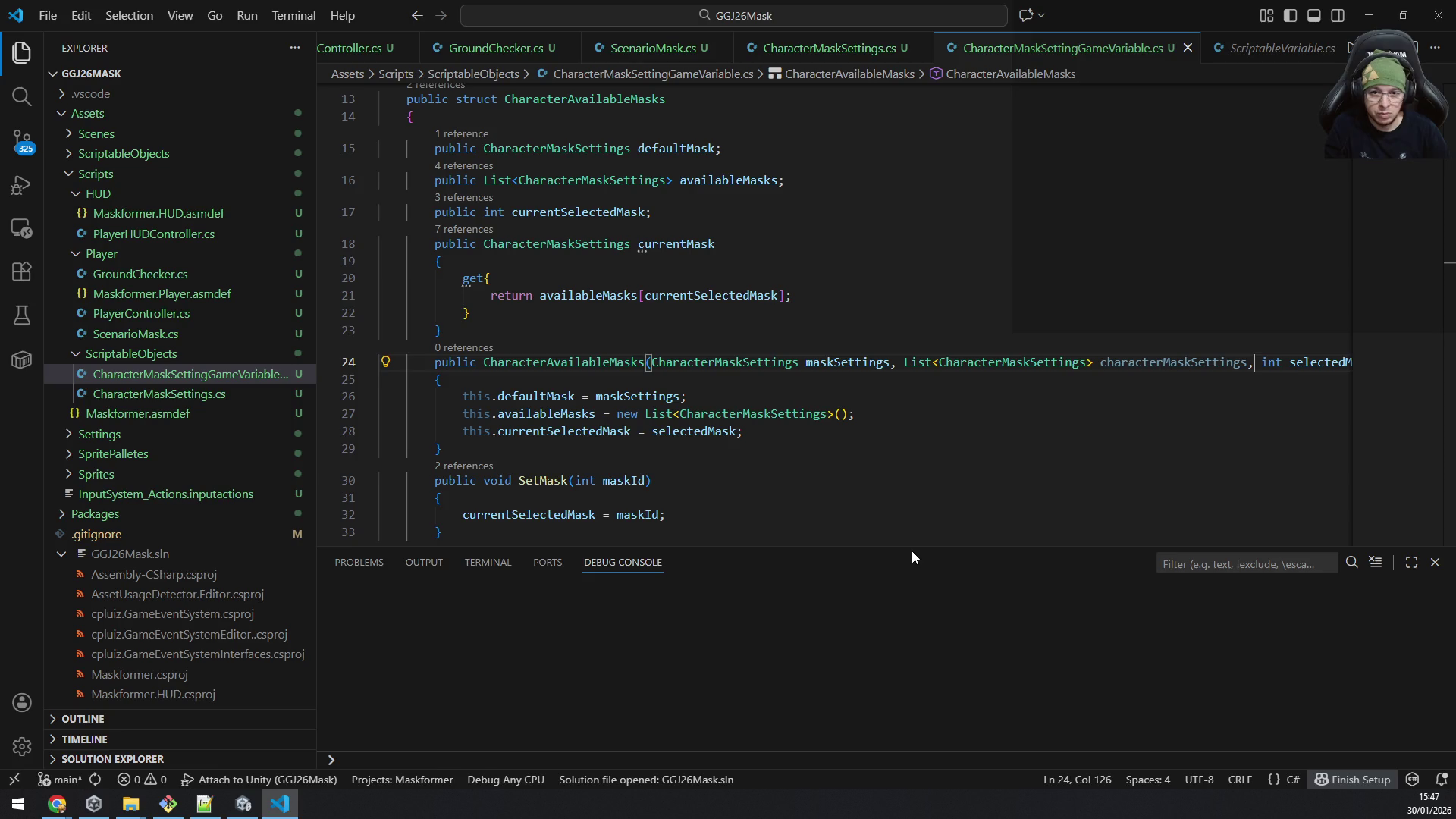
Step: Place each constructor parameter and the closing parenthesis on its own line
left_click(649, 363)
key("Return")
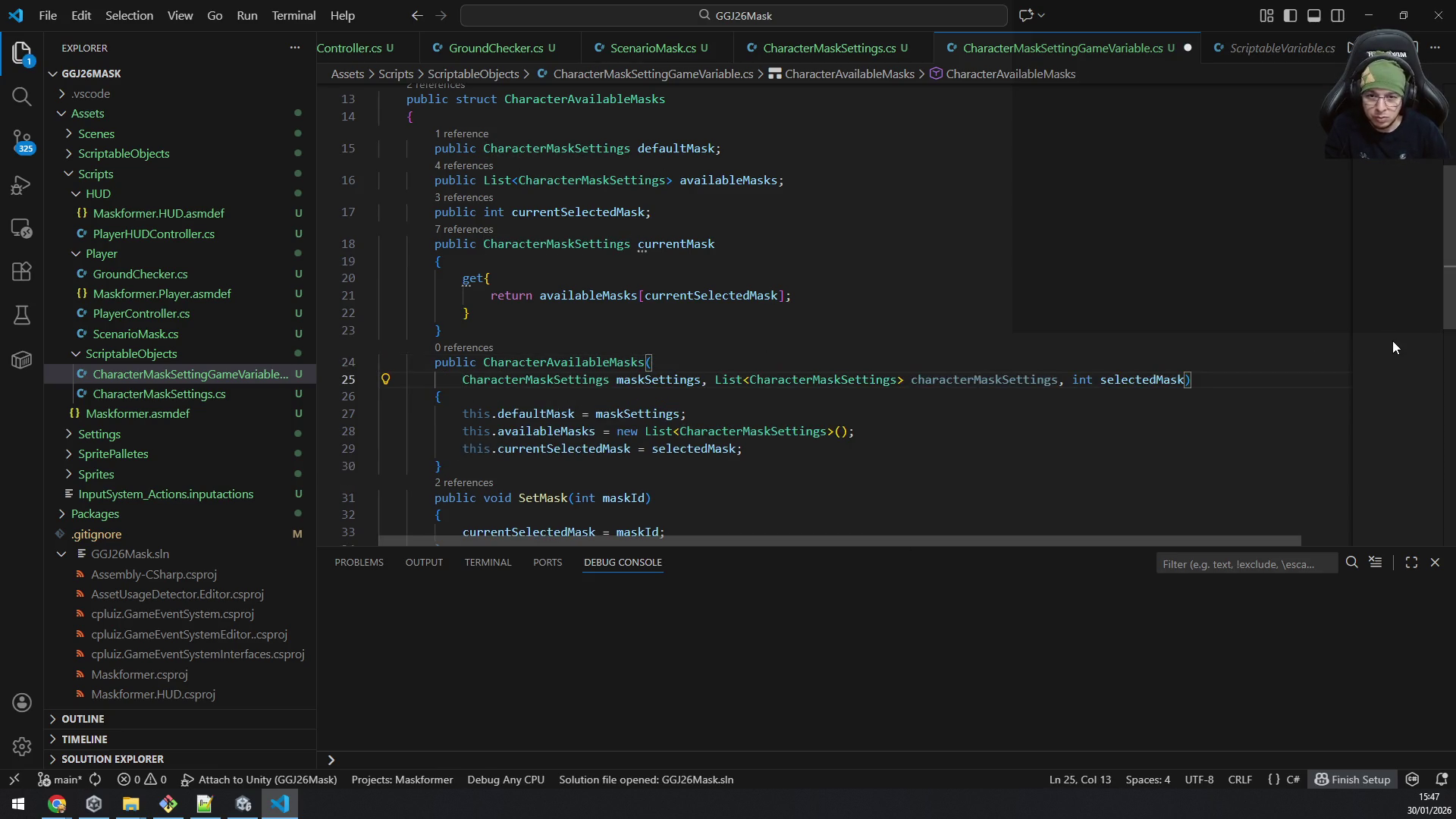
key("ctrl+Right")
key("ctrl+Right")
key("Right")
key("Return")
key("ctrl+Right")
key("ctrl+Right")
key("ctrl+Right")
key("Right")
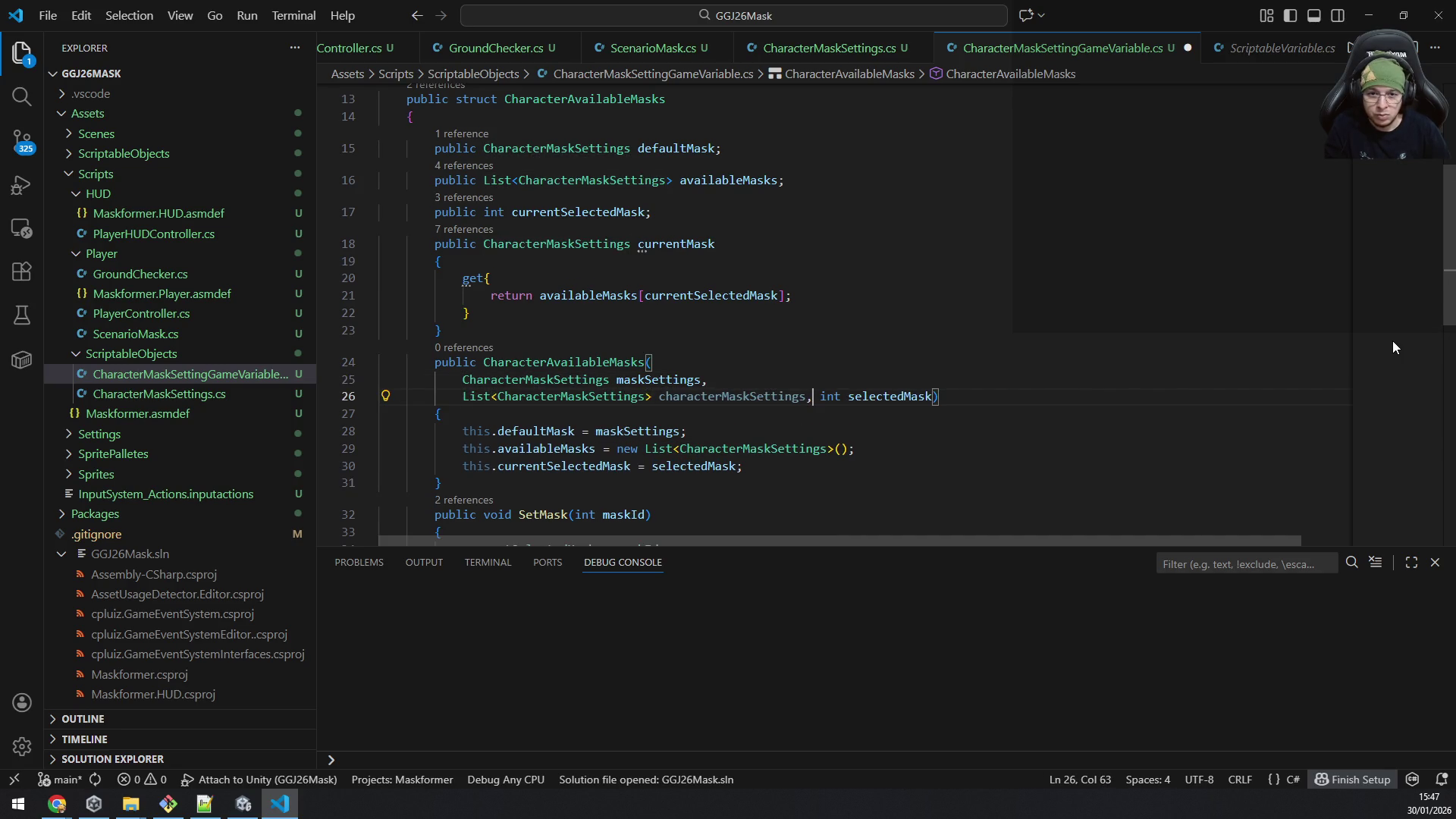
key("Return")
key("ctrl+Right")
key("ctrl+Right")
key("Return")
Step: Try a '= new List<CharacterMaskSettings>()' default for the list parameter, remove it, and save
key("Up")
key("Up")
key("End")
key("Left")
type("= new List")
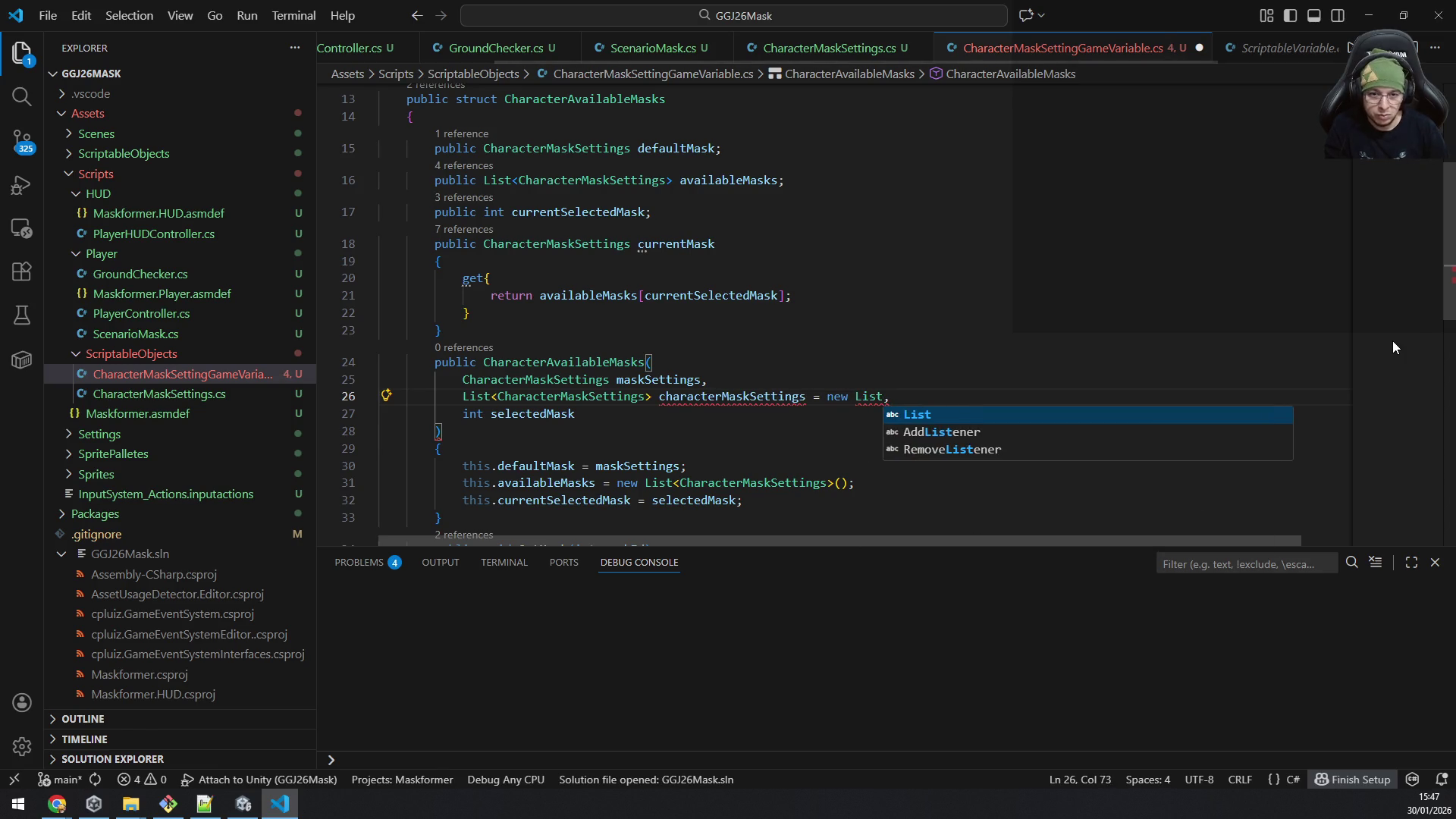
type("<Charactermas")
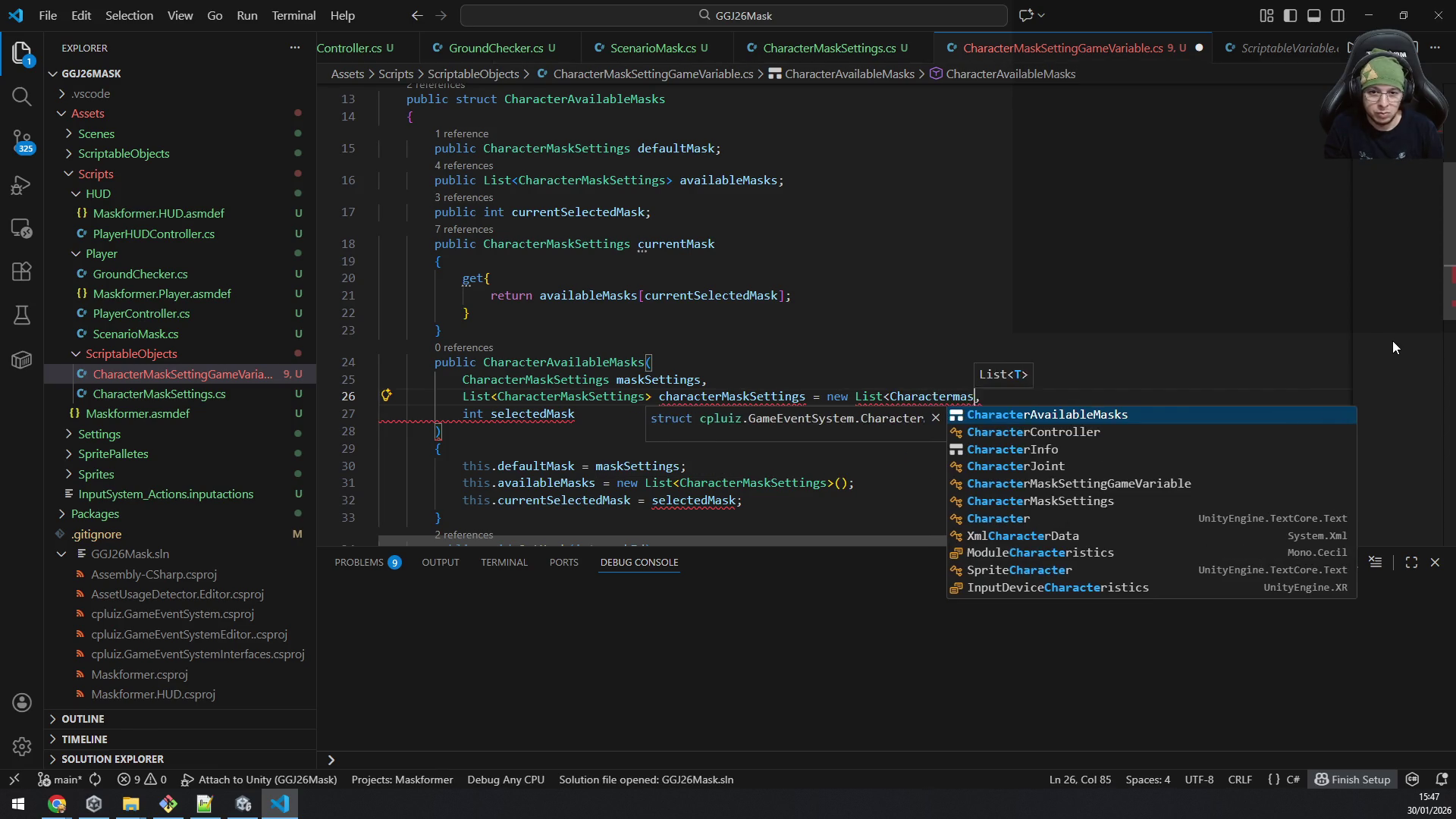
type("kSettings")
key("Tab")
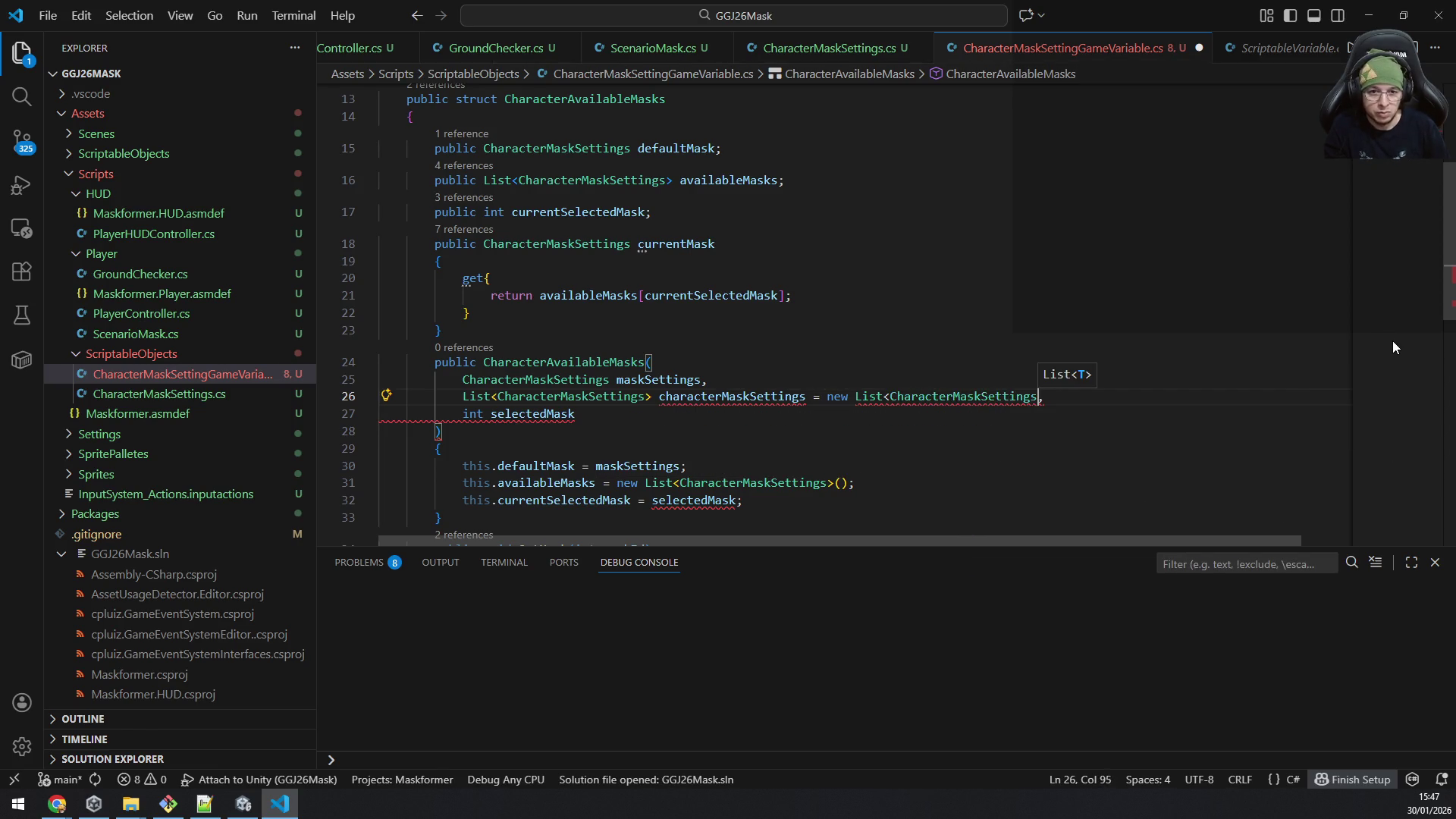
type(">()")
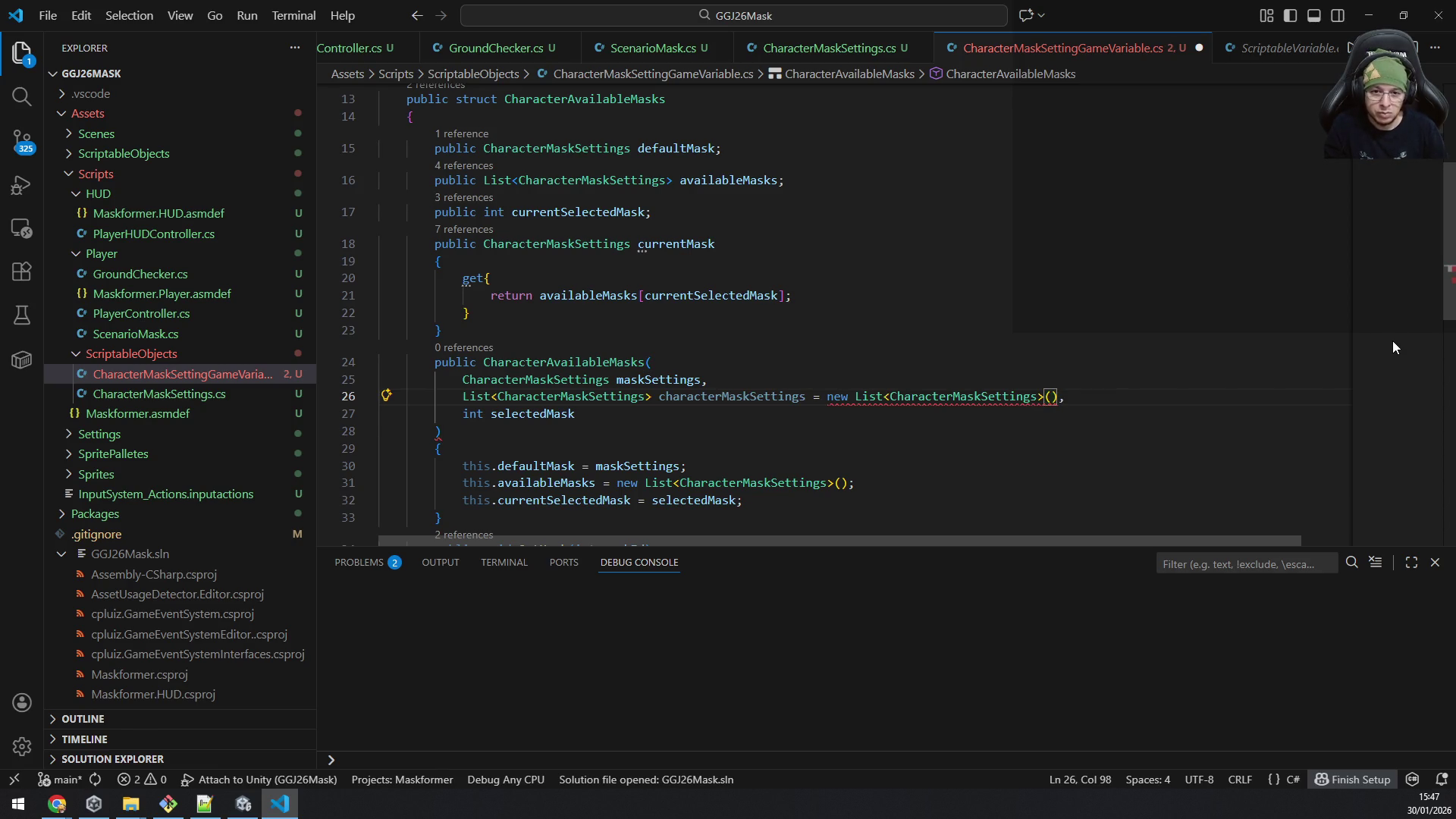
key("ctrl+shift+Left")
key("ctrl+shift+Left")
key("ctrl+shift+Left")
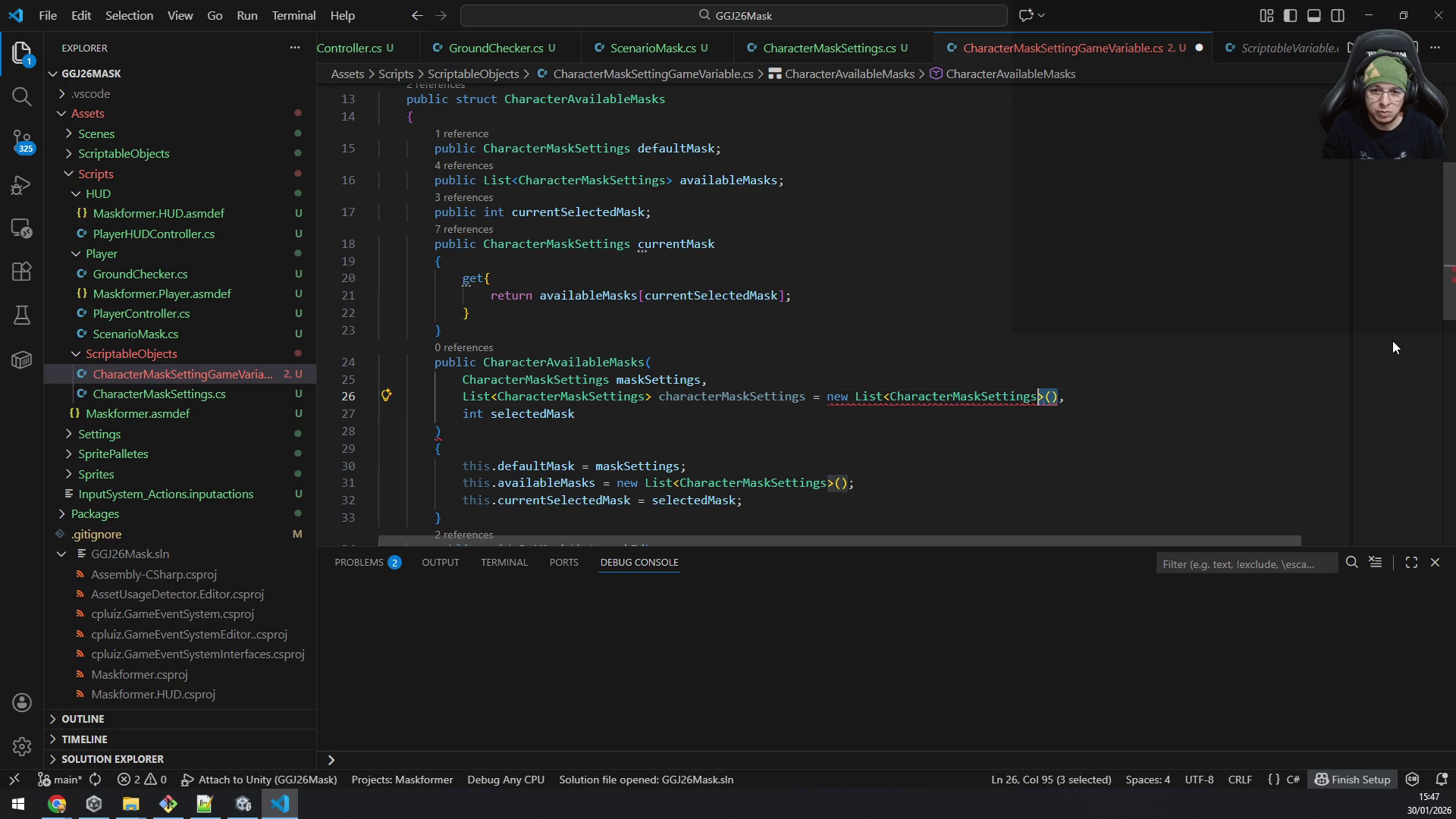
key("BackSpace")
key("ctrl+s")
key("alt+Tab")
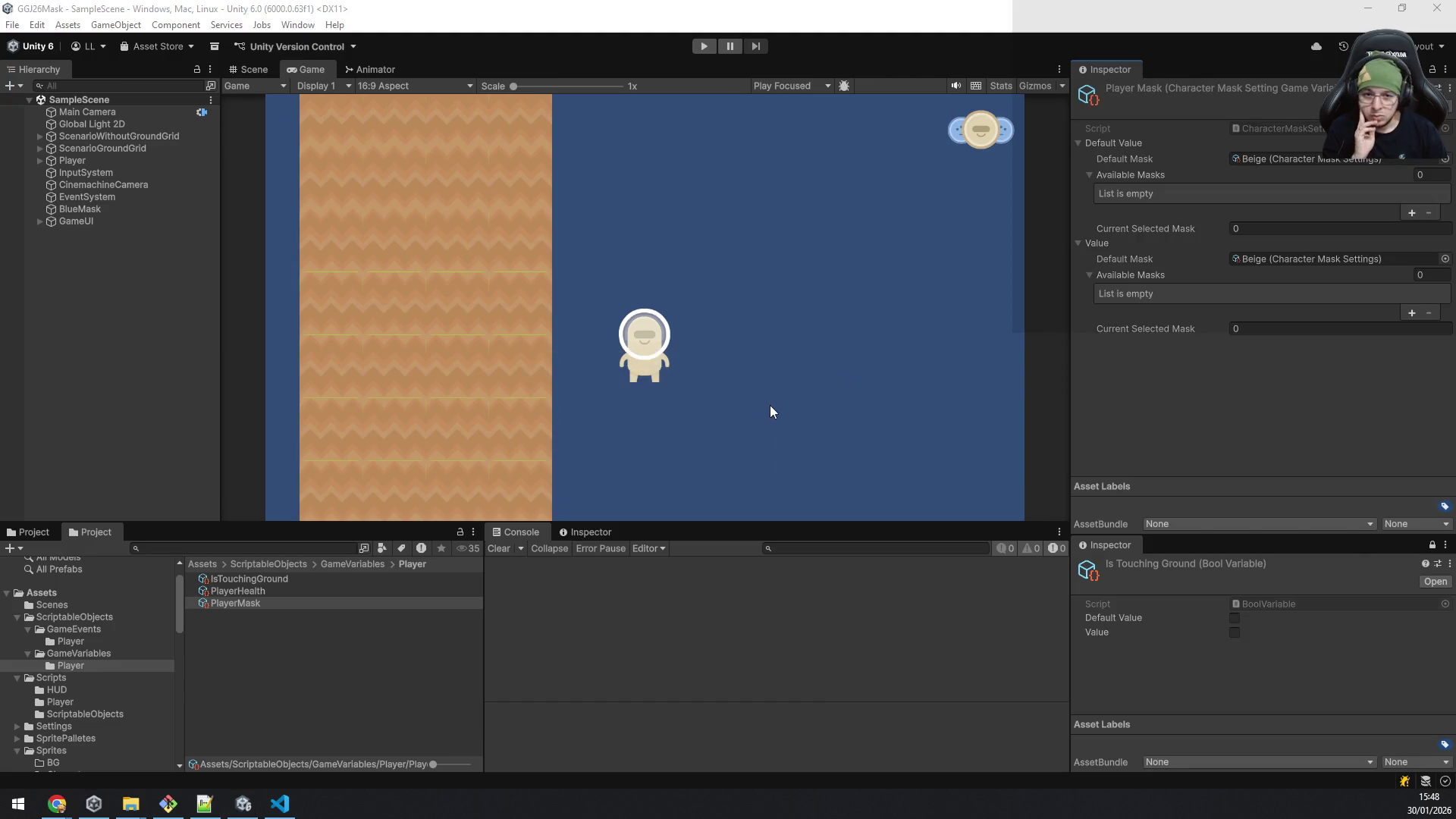
Step: Add and remove a runtime Available Masks entry three times, leaving the list empty
left_click(1411, 313)
left_click(1428, 313)
left_click(1411, 312)
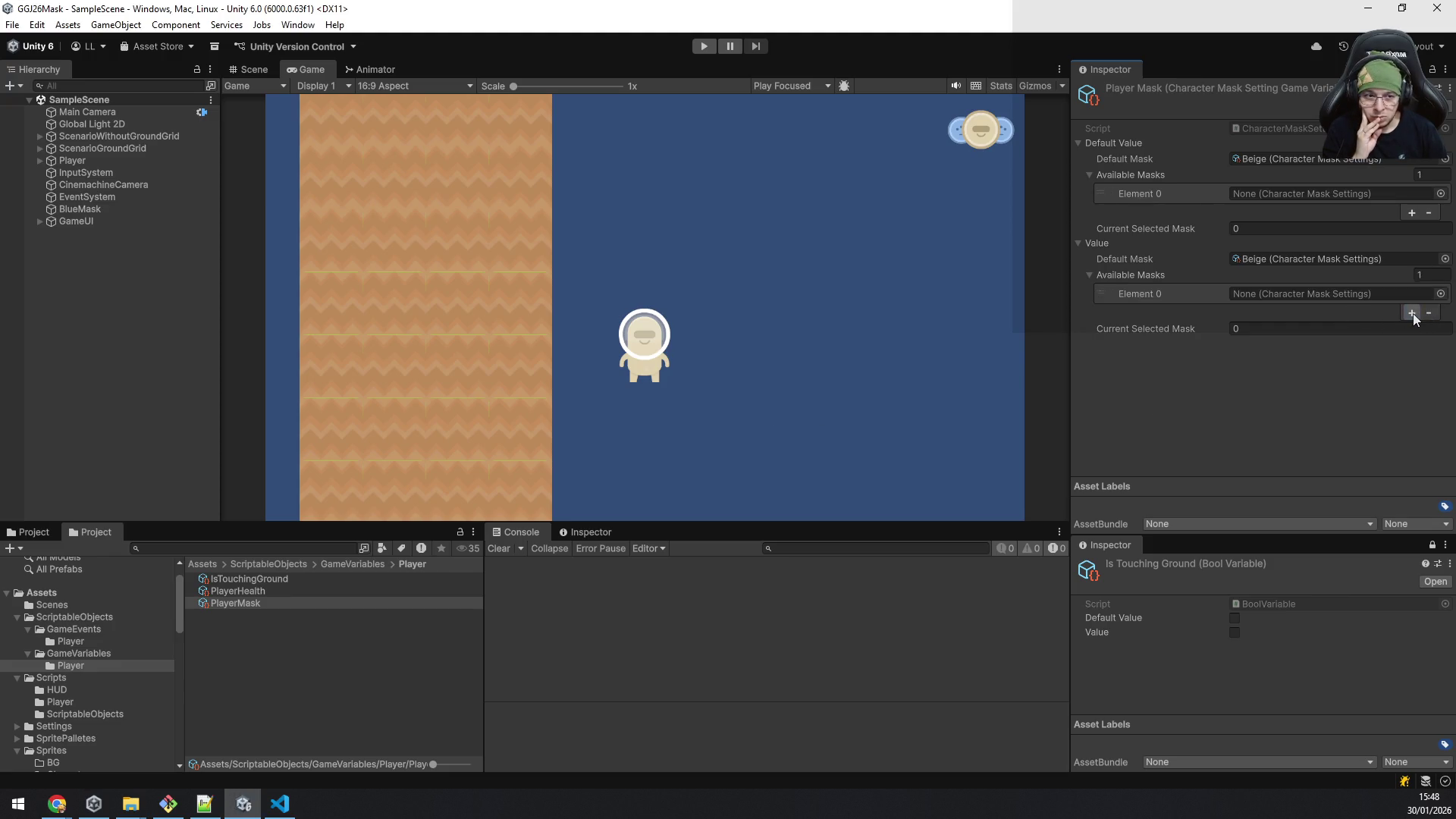
left_click(1428, 314)
left_click(1411, 312)
left_click(1426, 326)
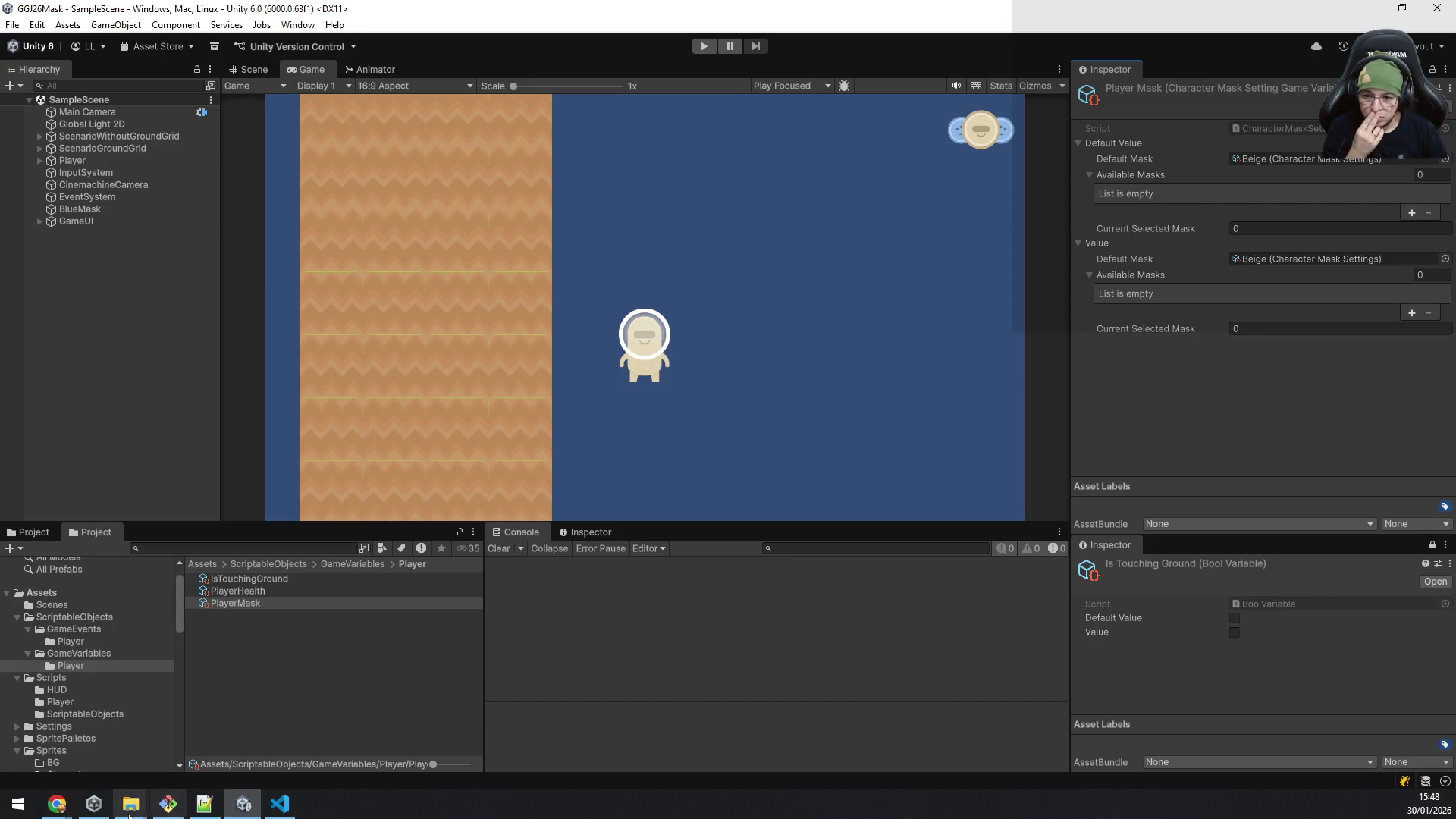
mouse_move(87, 809)
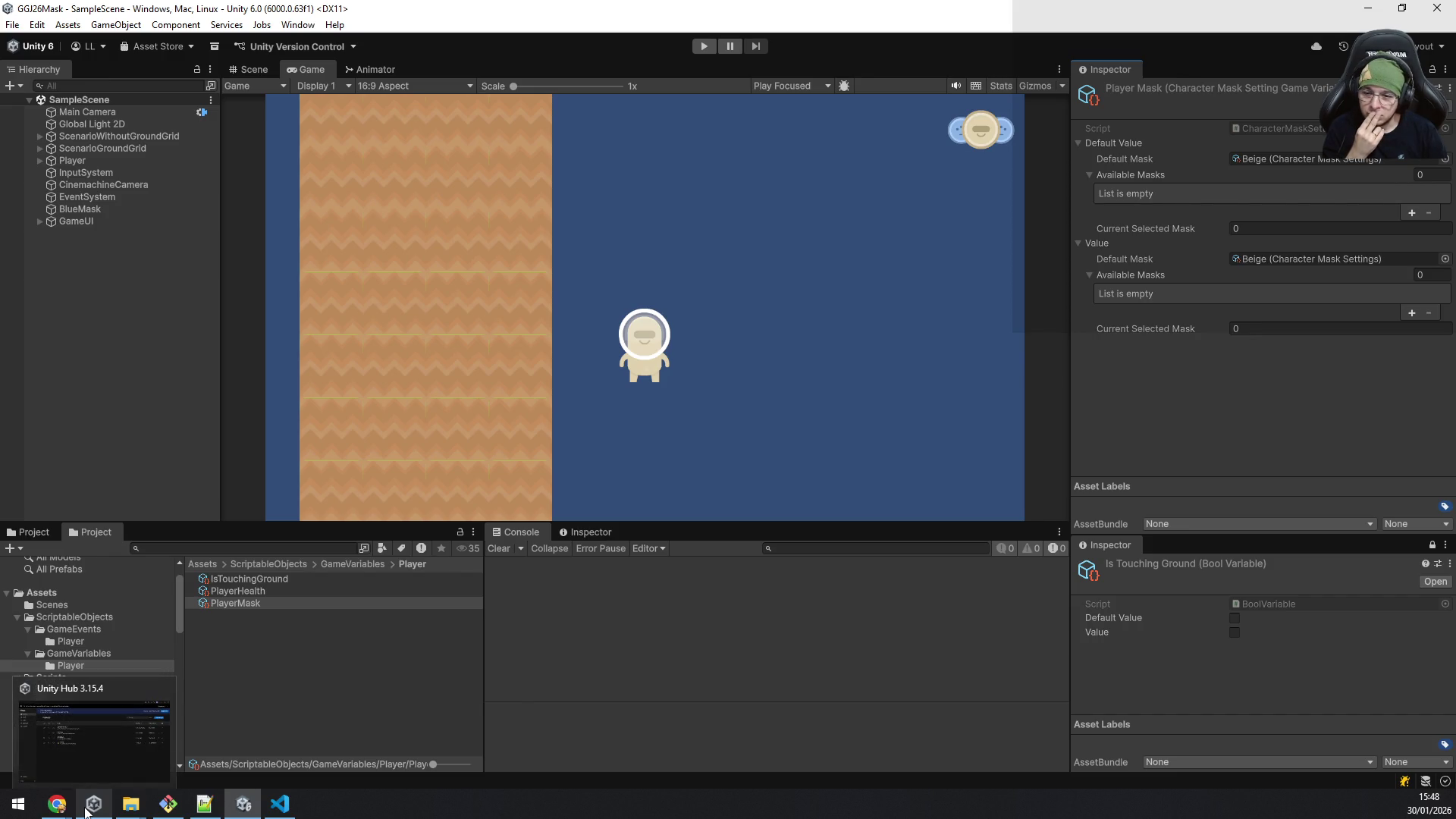
left_click(280, 805)
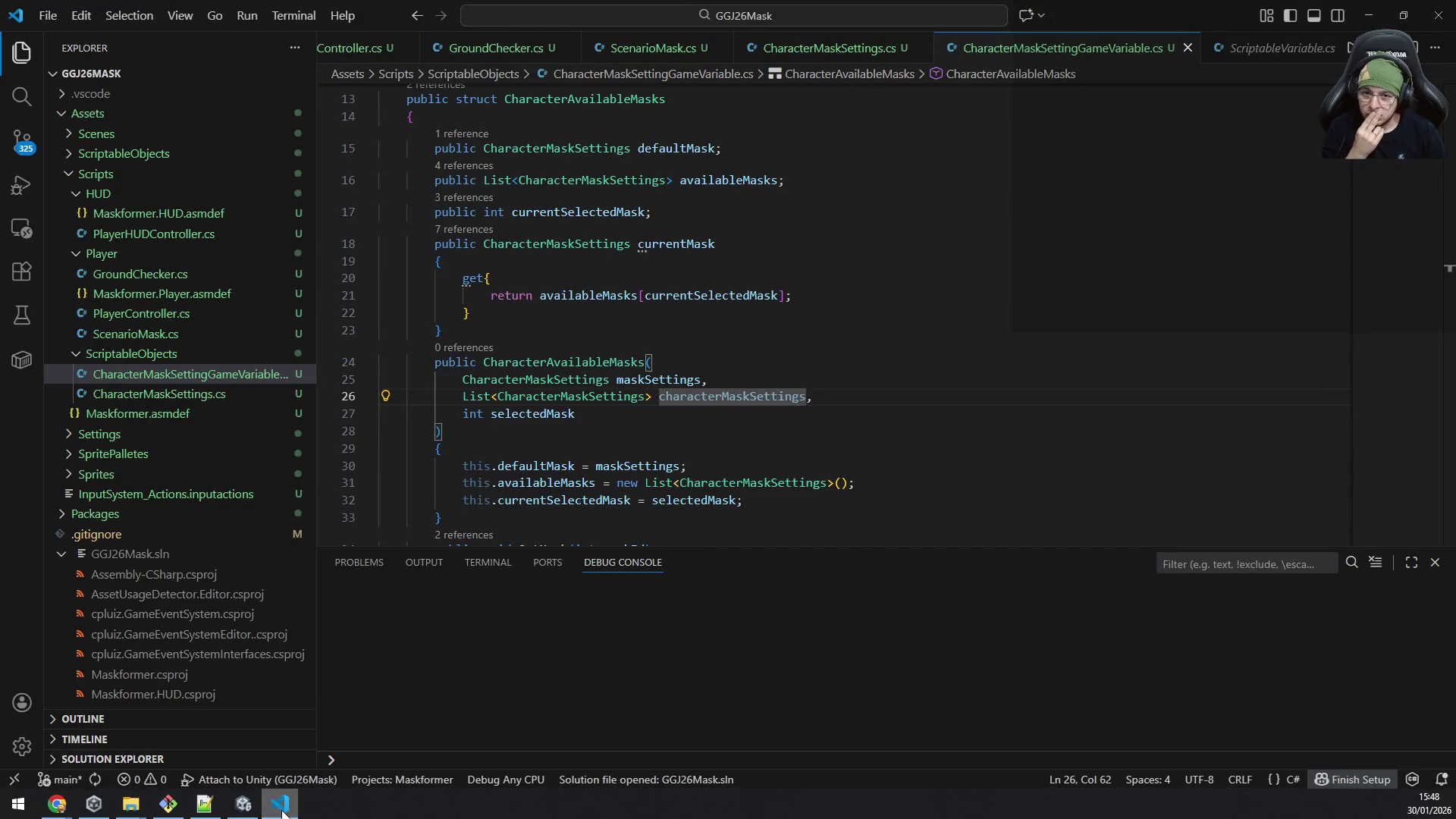
Step: Look at the availableMasks initialization line in CharacterMaskSettingGameVariable.cs
scroll(816, 370, "down", 2)
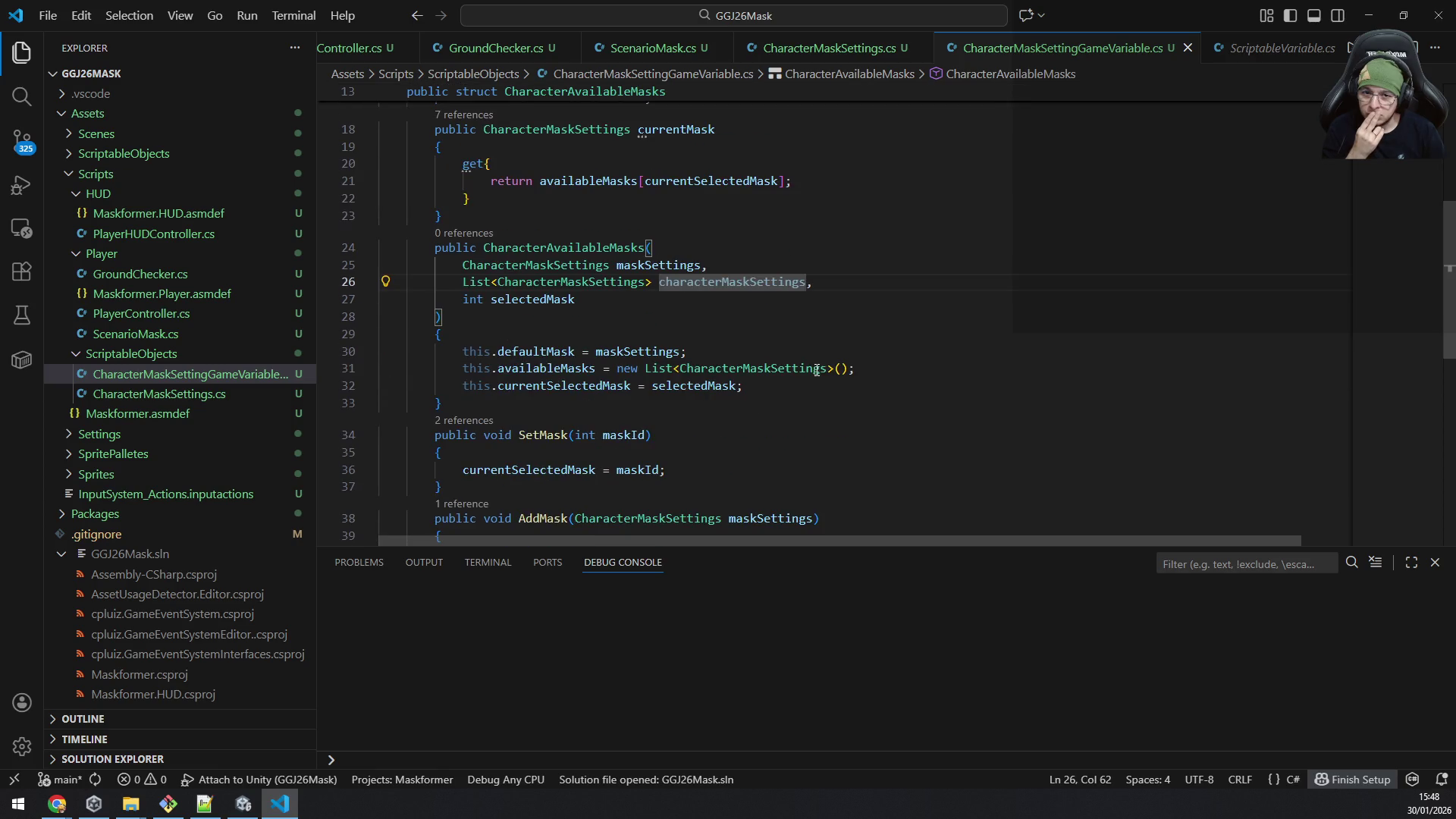
left_click(853, 371)
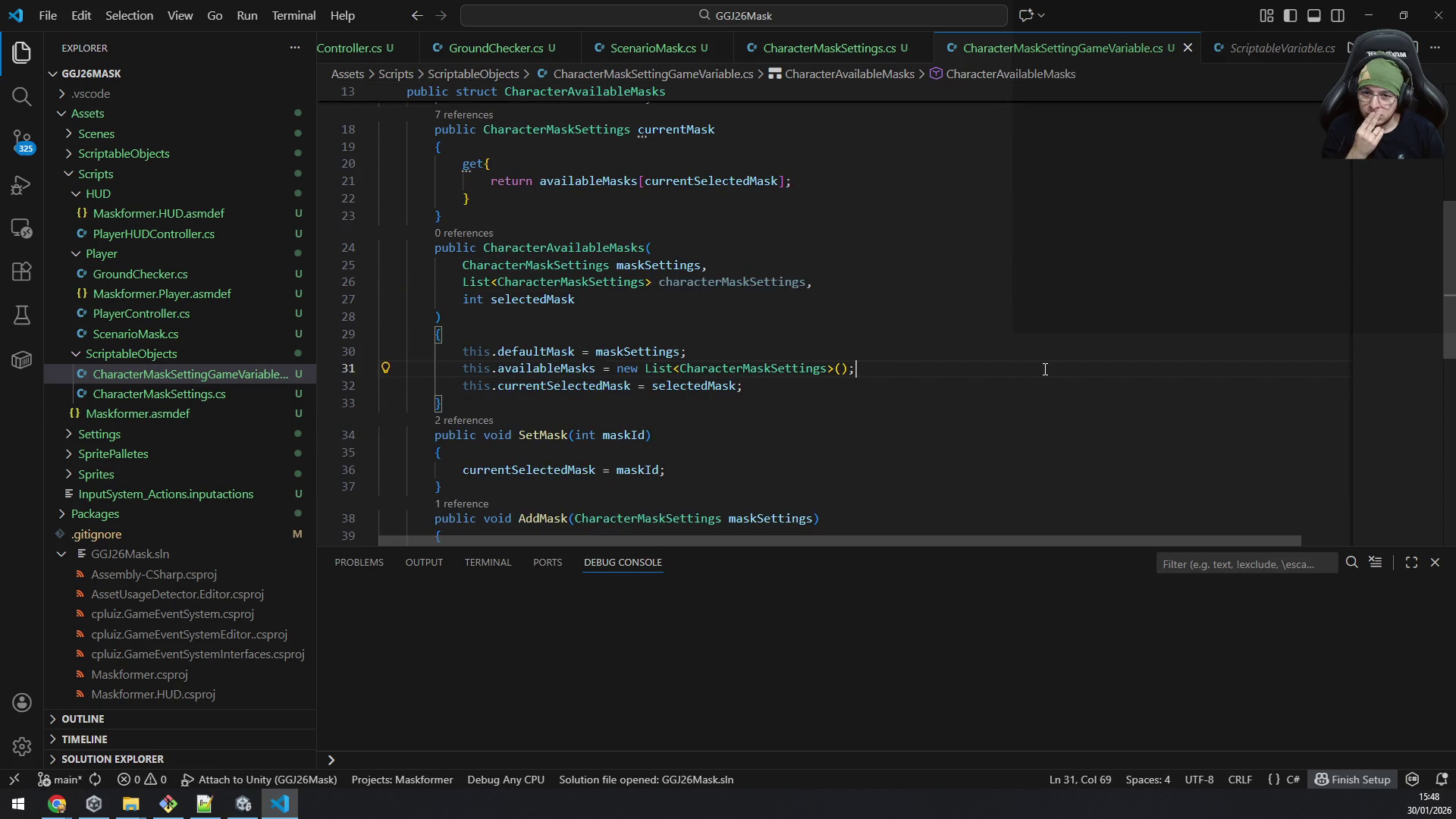
scroll(1020, 383, "up", 2)
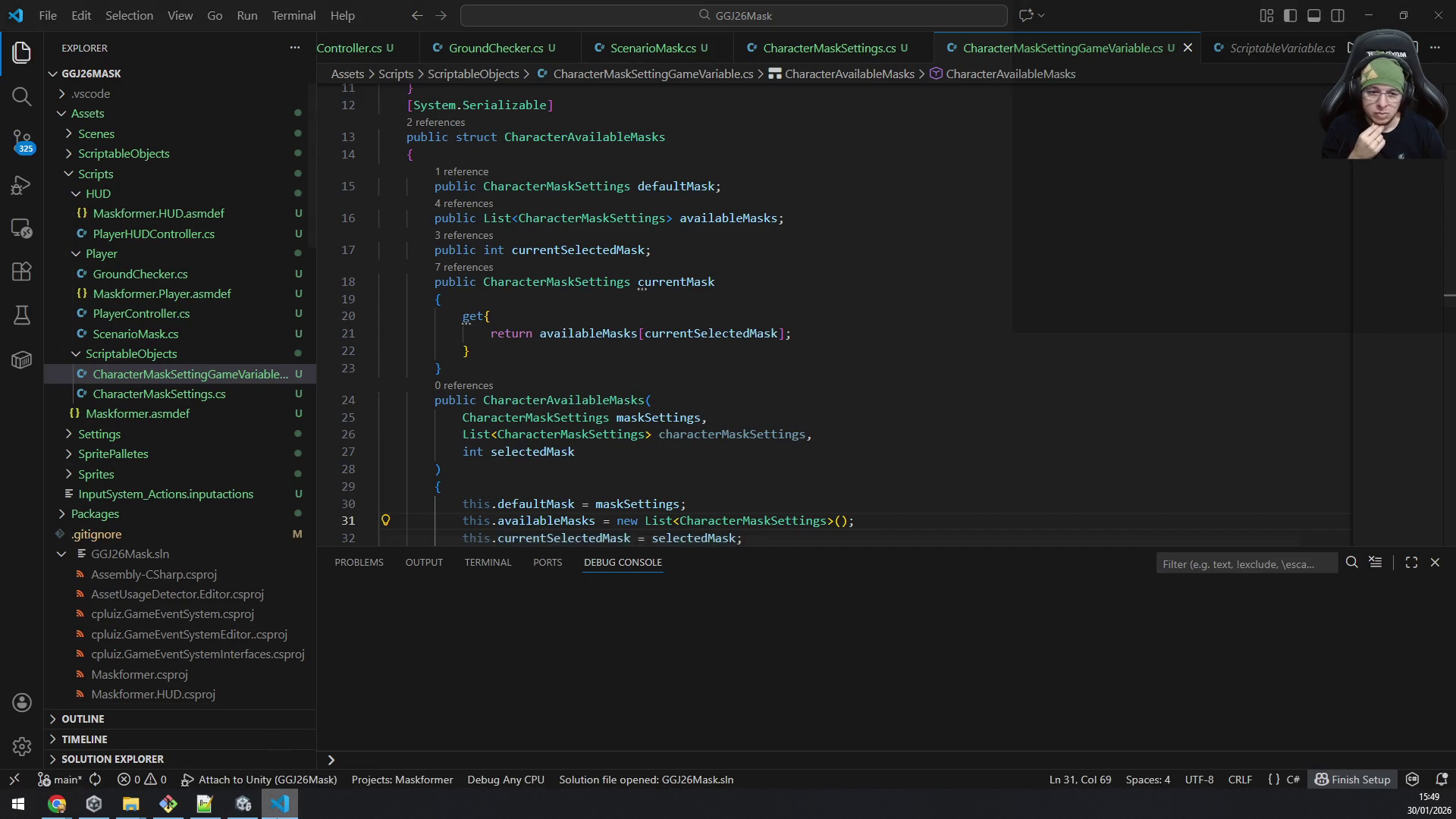
key("alt+Tab")
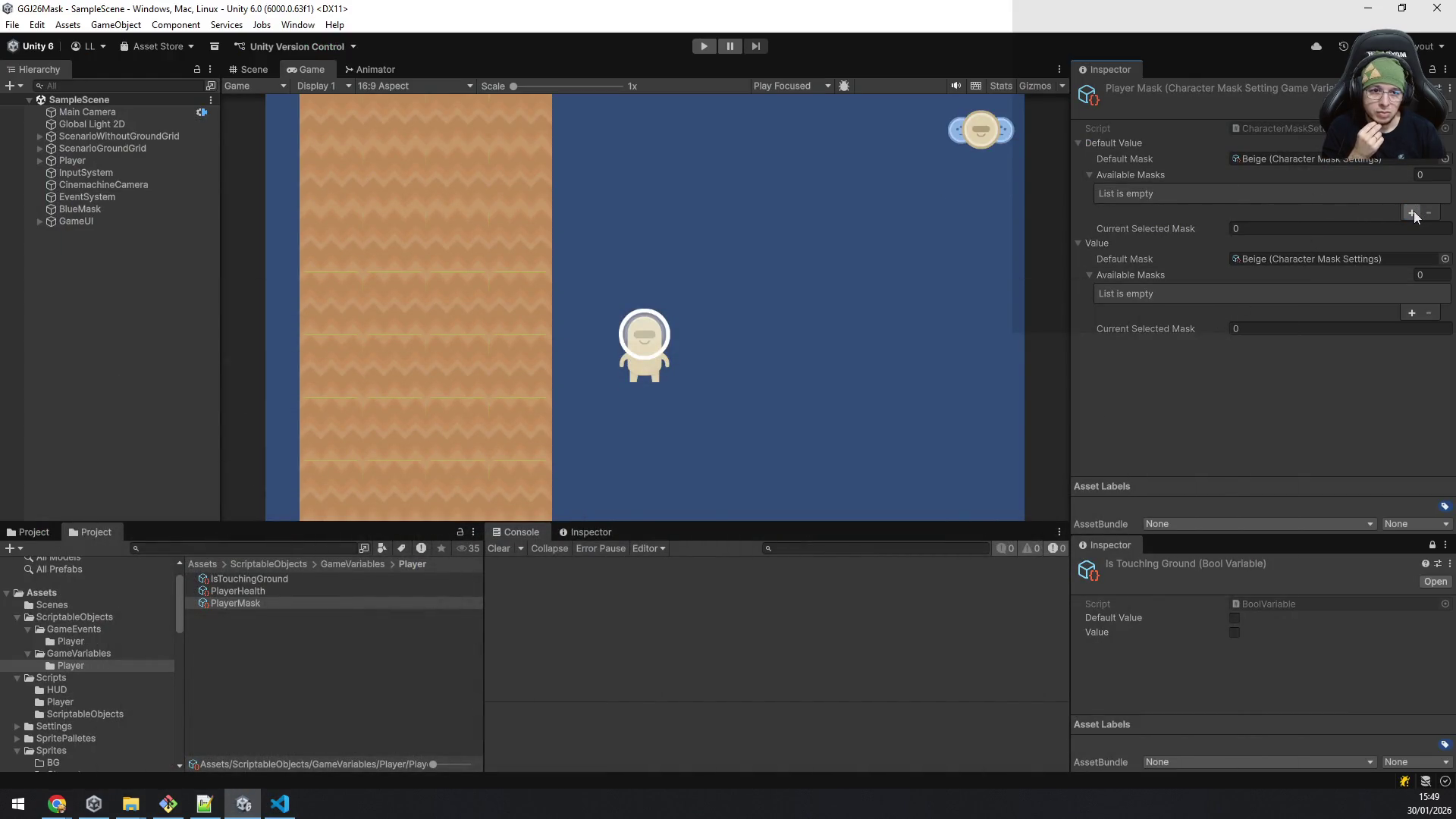
left_click(278, 814)
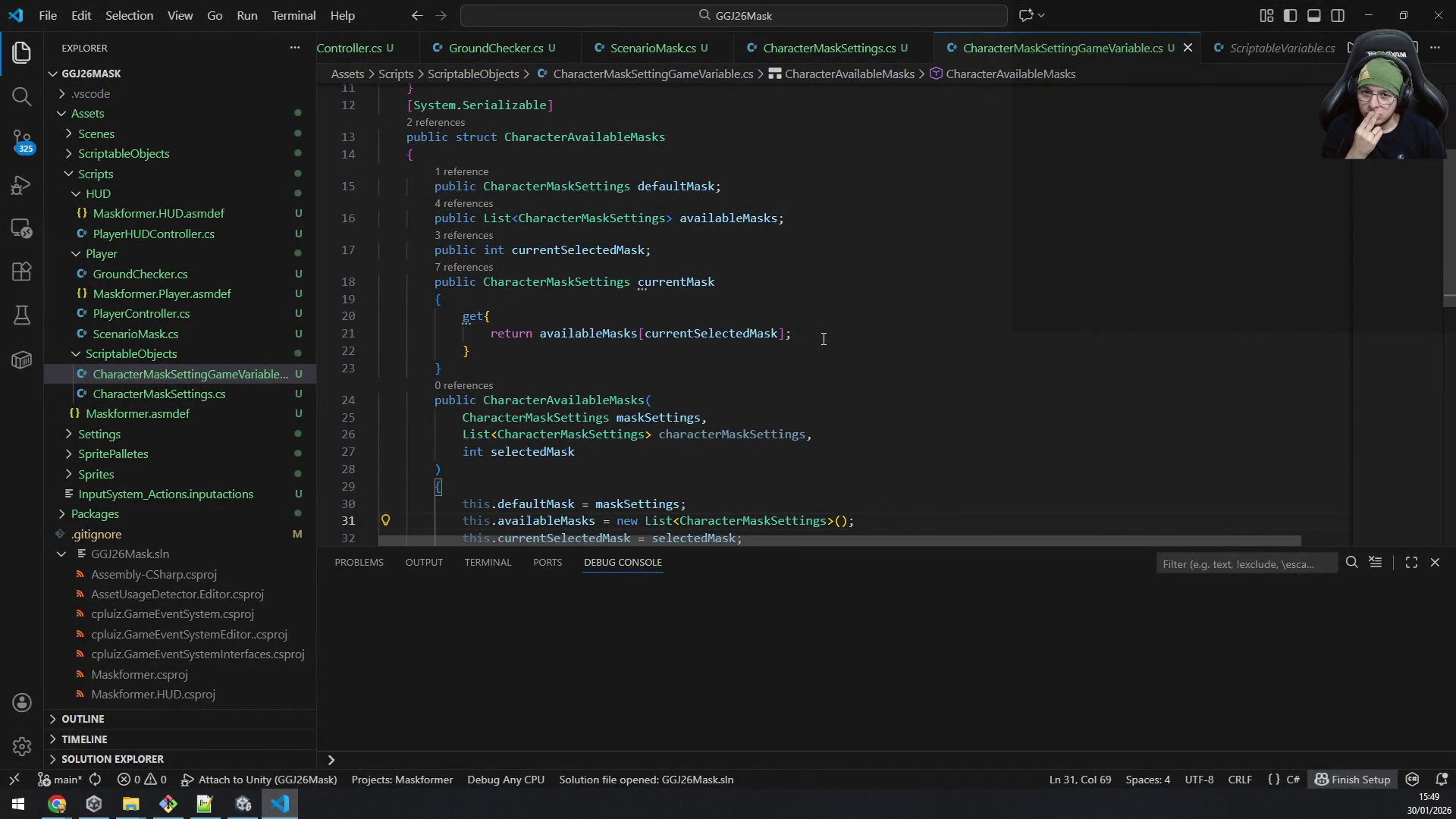
Step: Review the availableMasks list declaration and the currentMask property of CharacterAvailableMasks
scroll(823, 339, "up", 4)
scroll(825, 338, "down", 2)
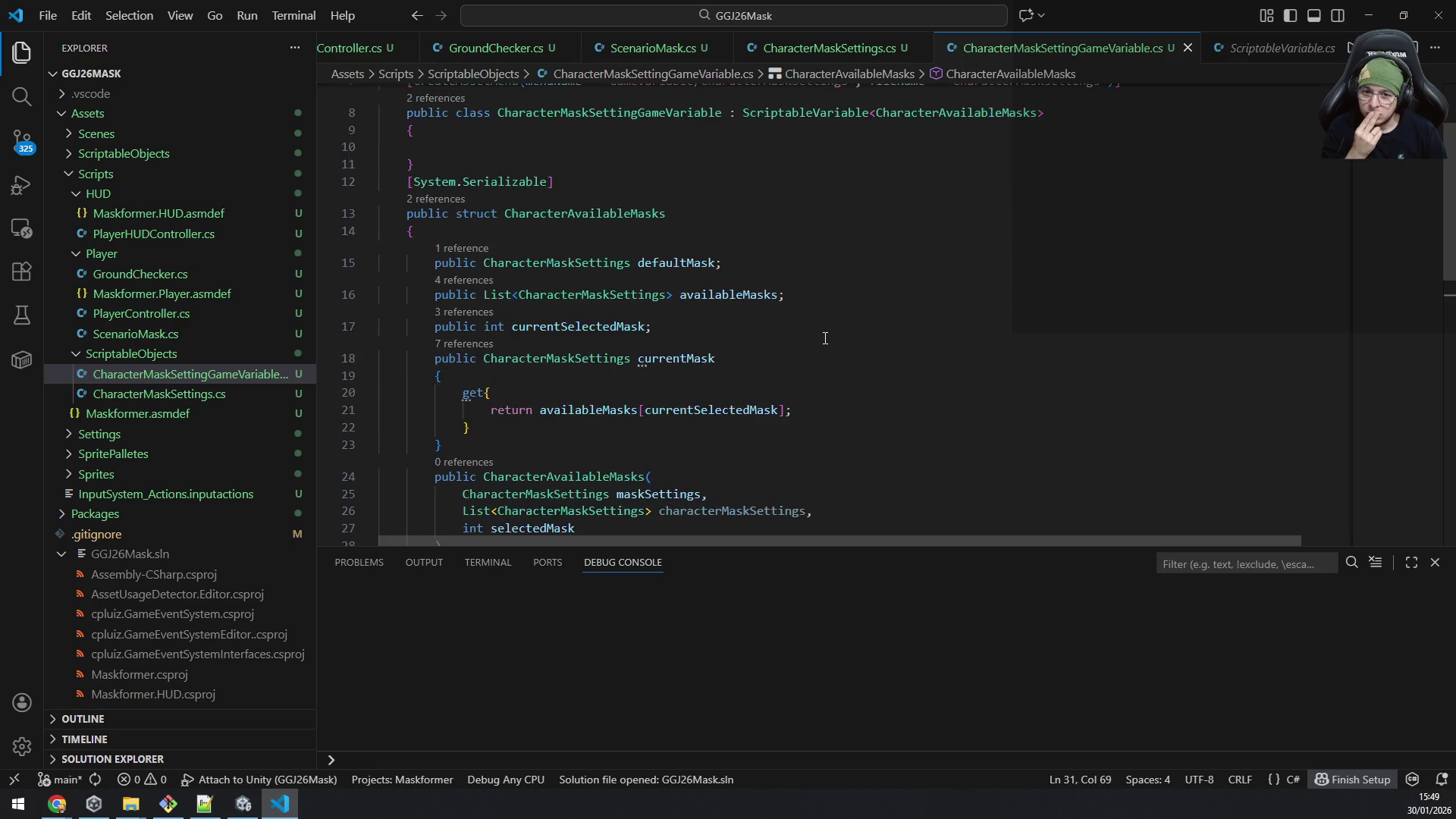
scroll(825, 338, "down", 5)
scroll(826, 338, "up", 4)
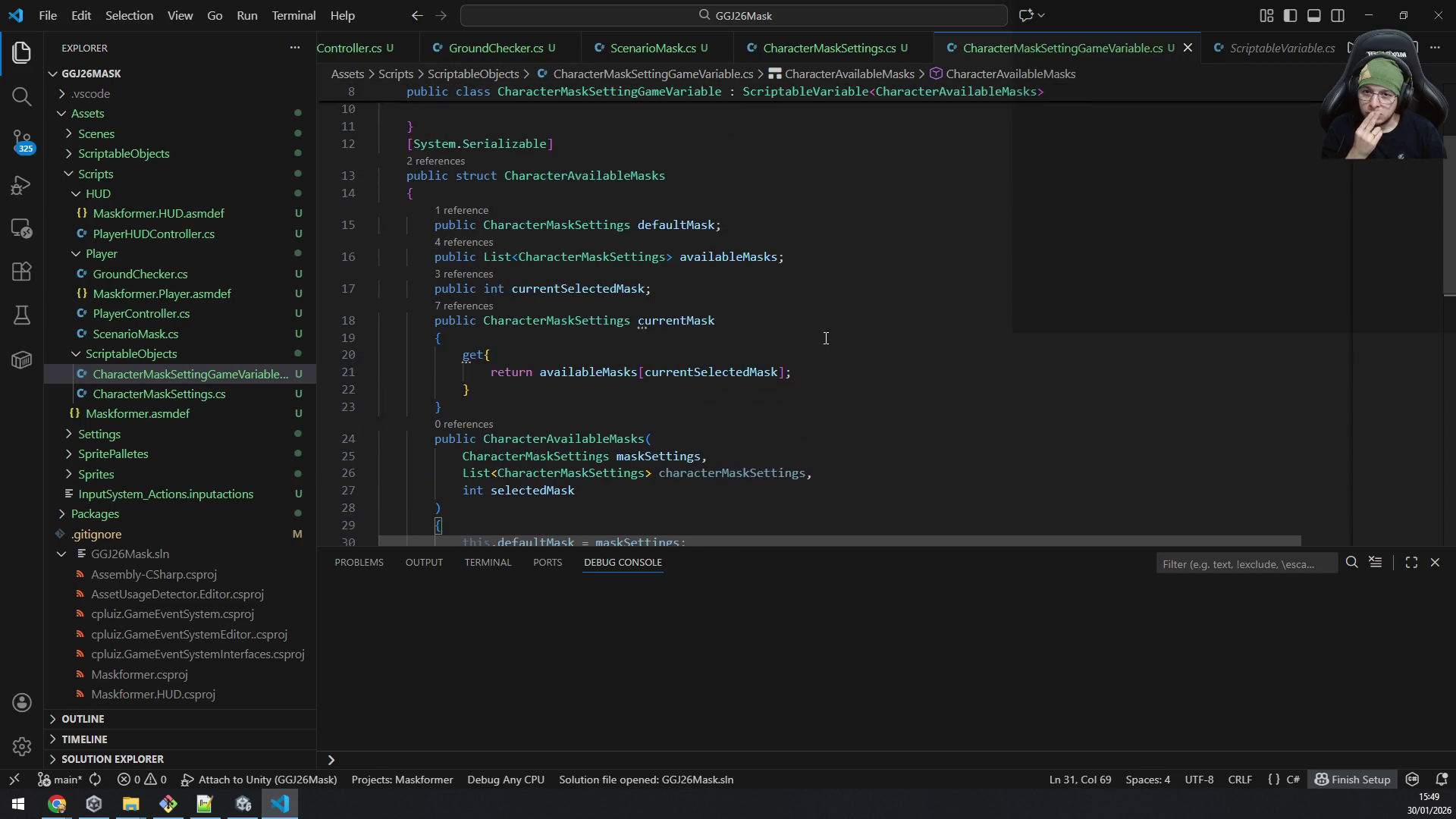
scroll(825, 338, "up", 4)
scroll(825, 335, "down", 4)
left_click(578, 225)
left_click(842, 221)
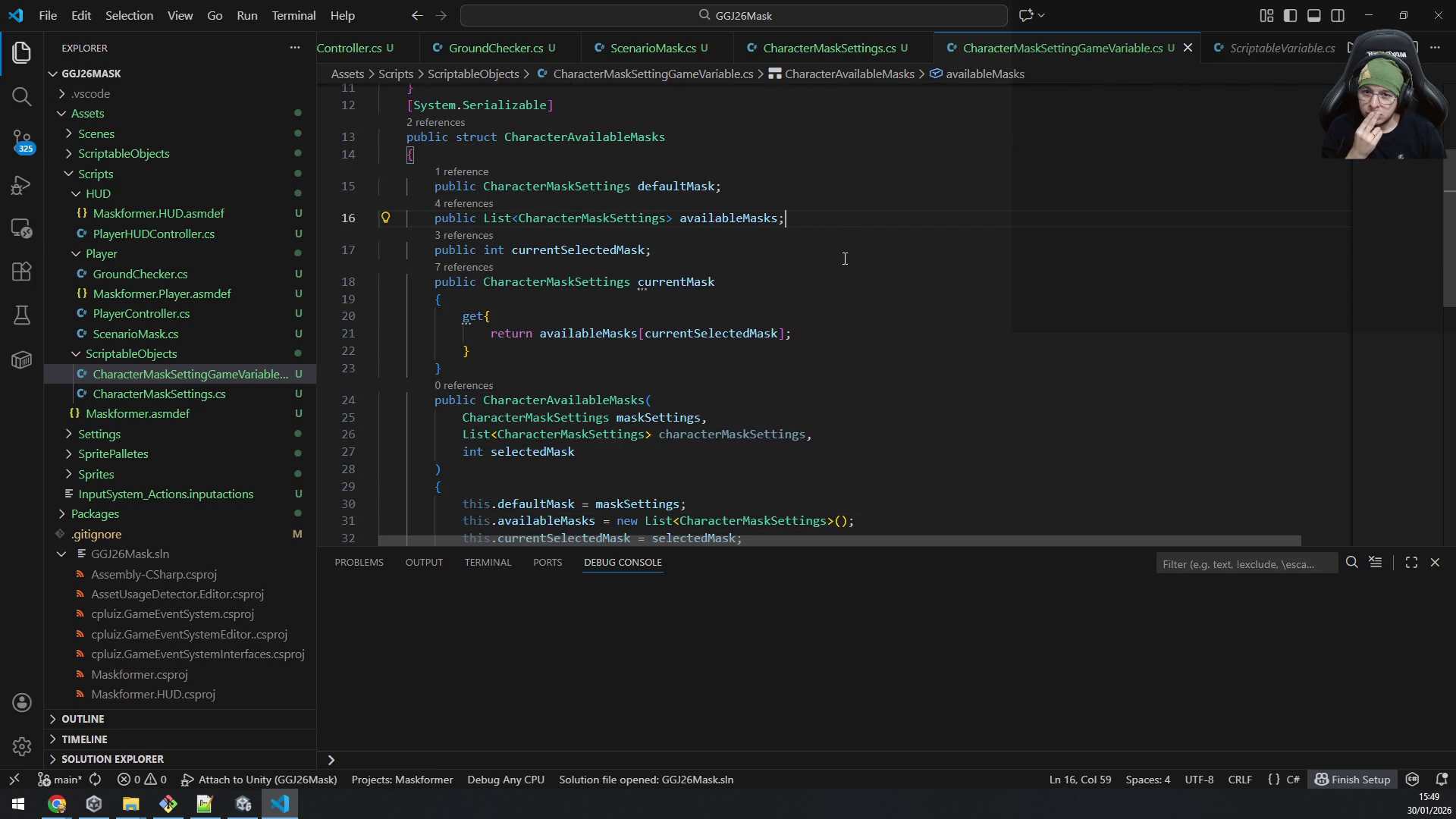
left_click(822, 281)
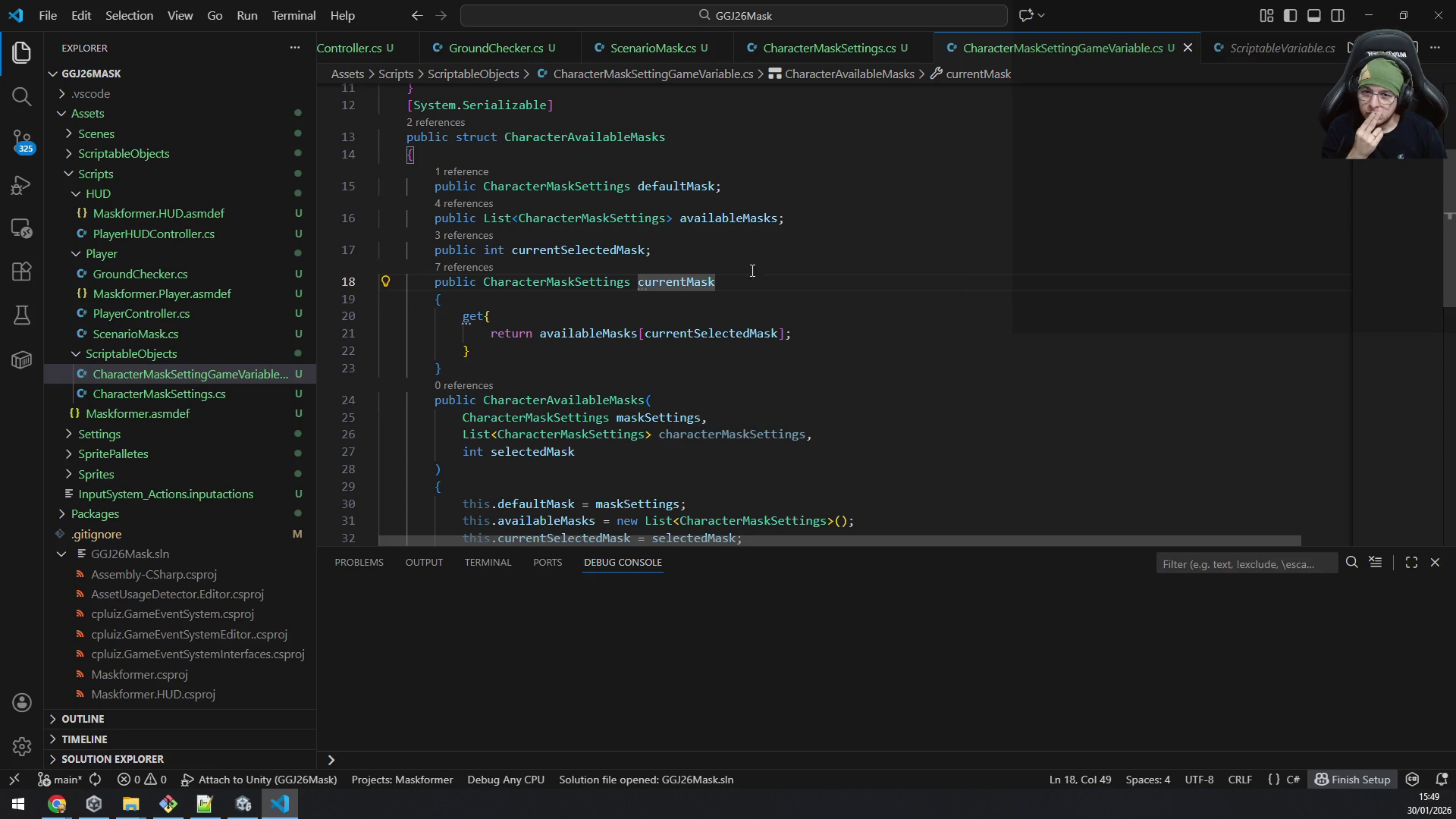
Step: Highlight all uses of CharacterMaskSettings and examine availableMasks inside the currentMask getter
left_click(612, 281)
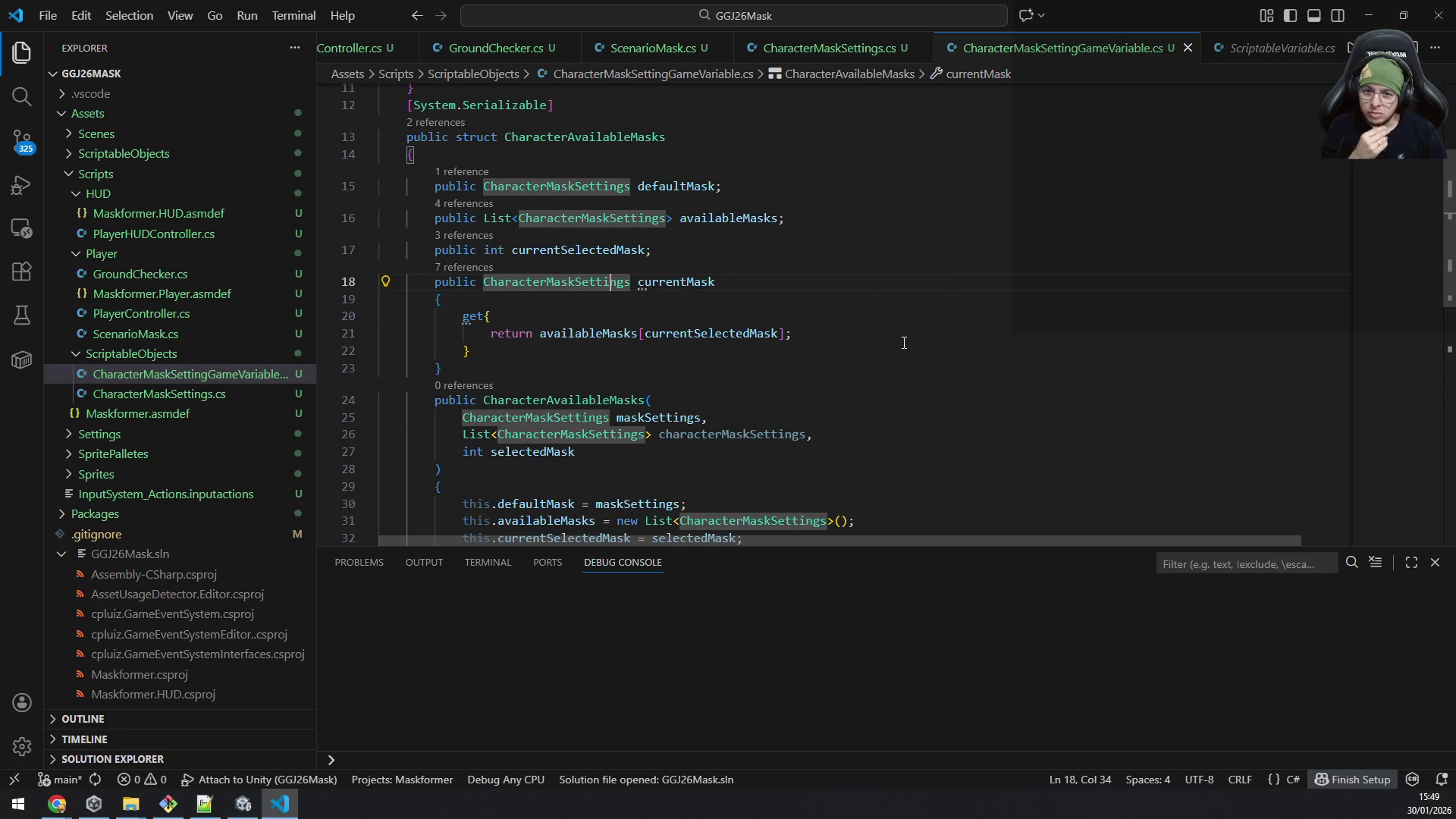
scroll(904, 343, "up", 3)
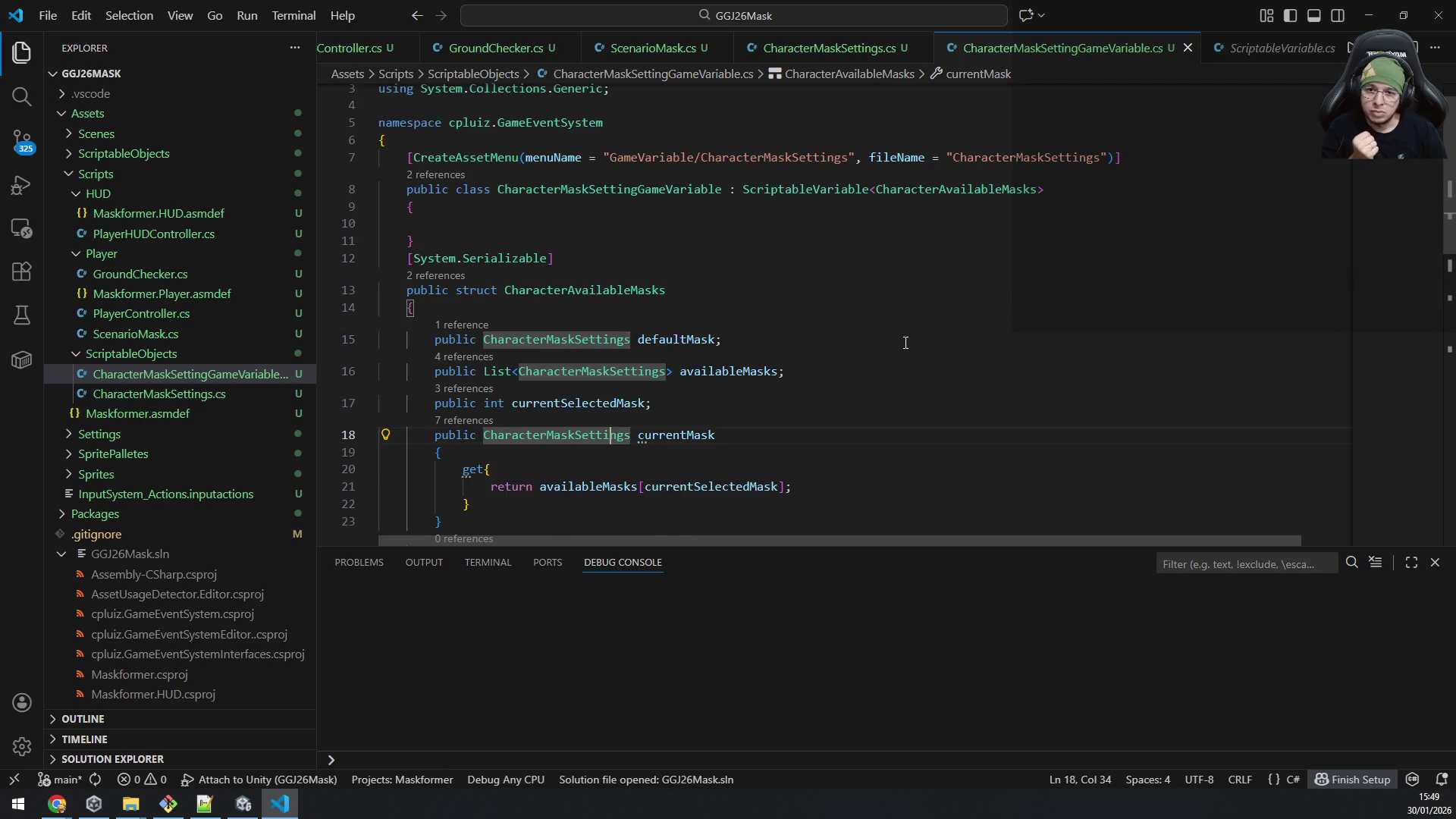
left_click(734, 427)
key("alt+Tab")
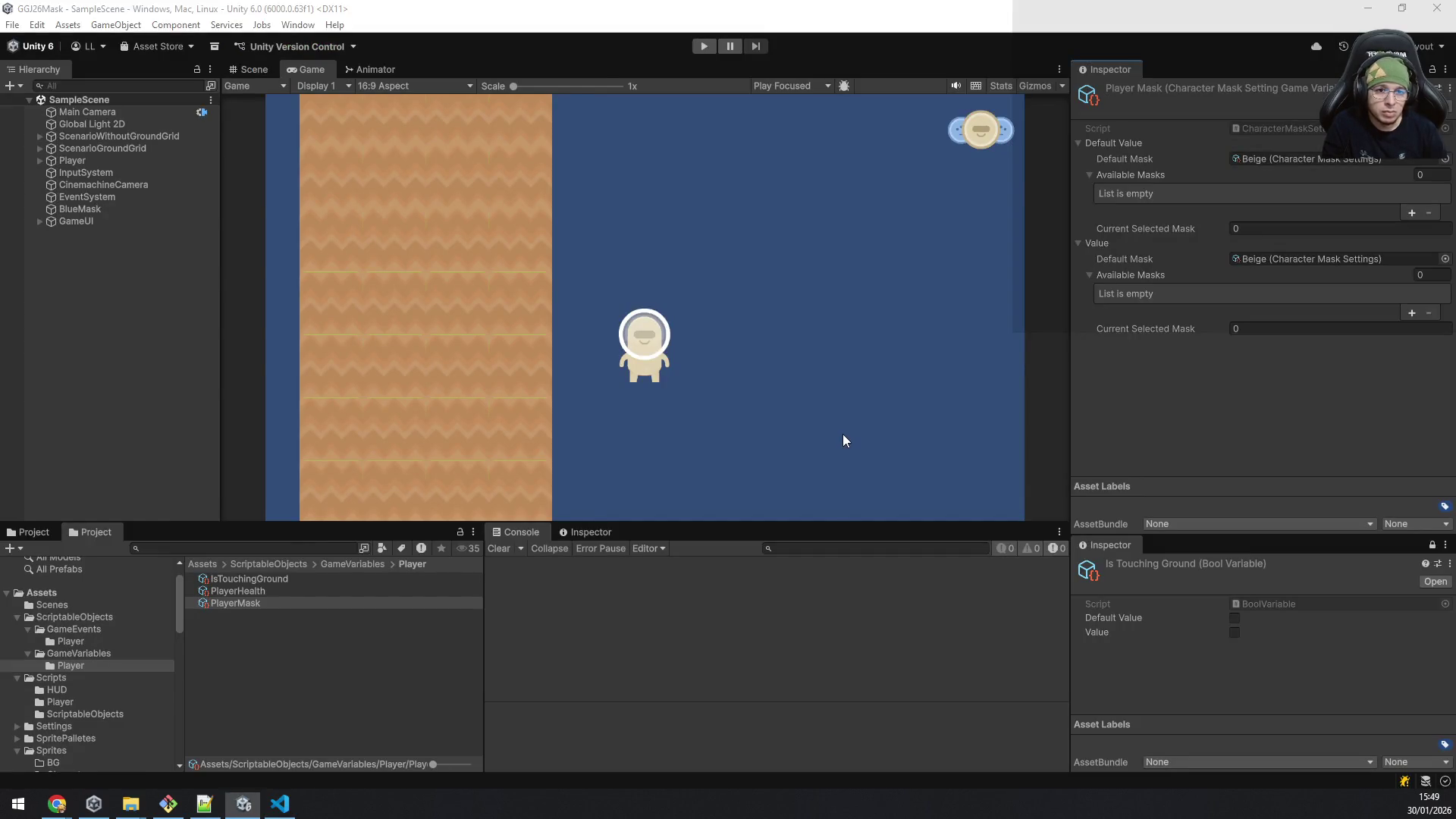
key("alt+Tab")
scroll(882, 395, "down", 2)
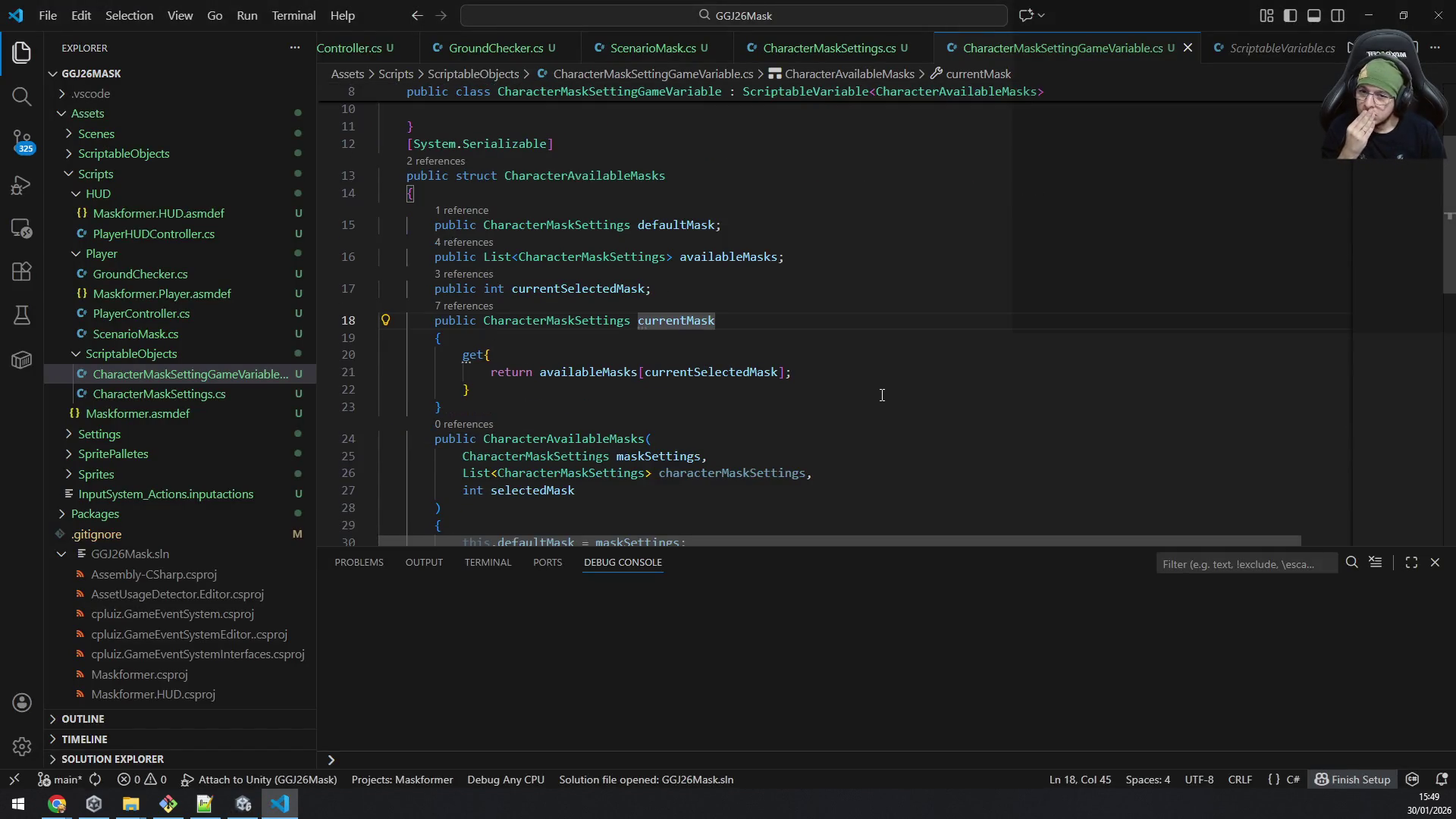
left_click(618, 371)
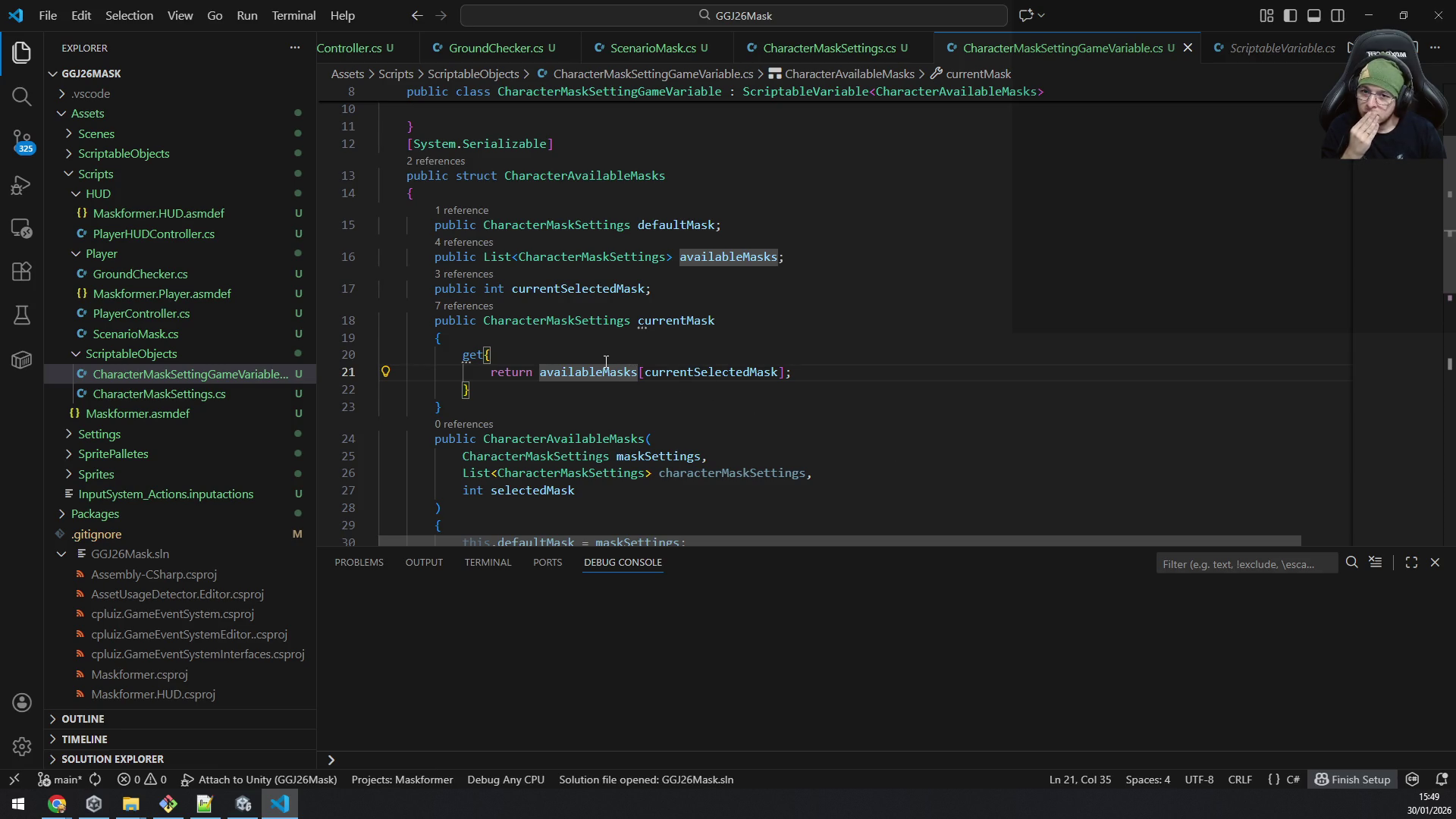
Step: Add an if (availableMasks.Count > 0) block at the top of the currentMask getter
left_click(1017, 357)
key("Return")
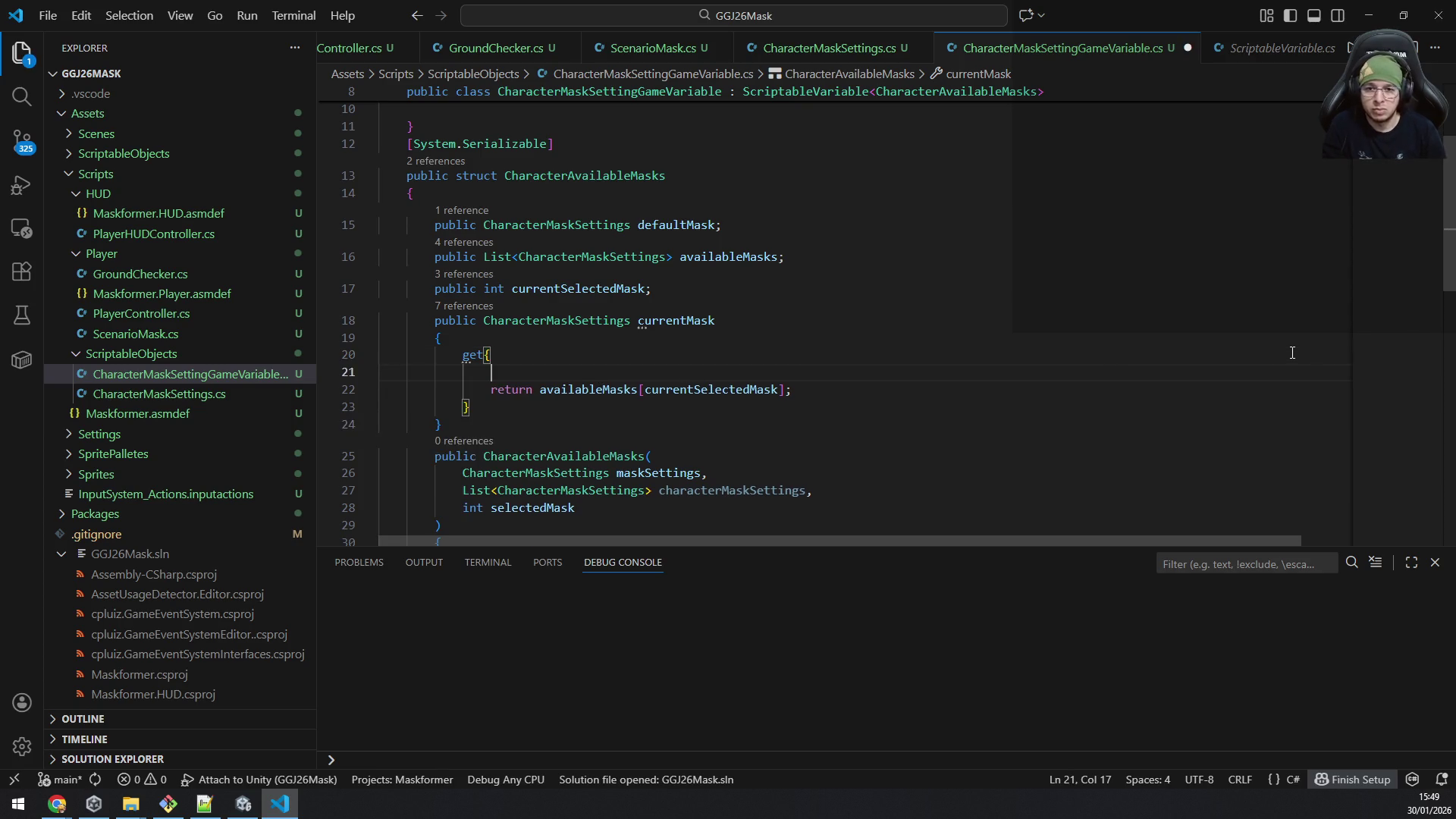
type("if(")
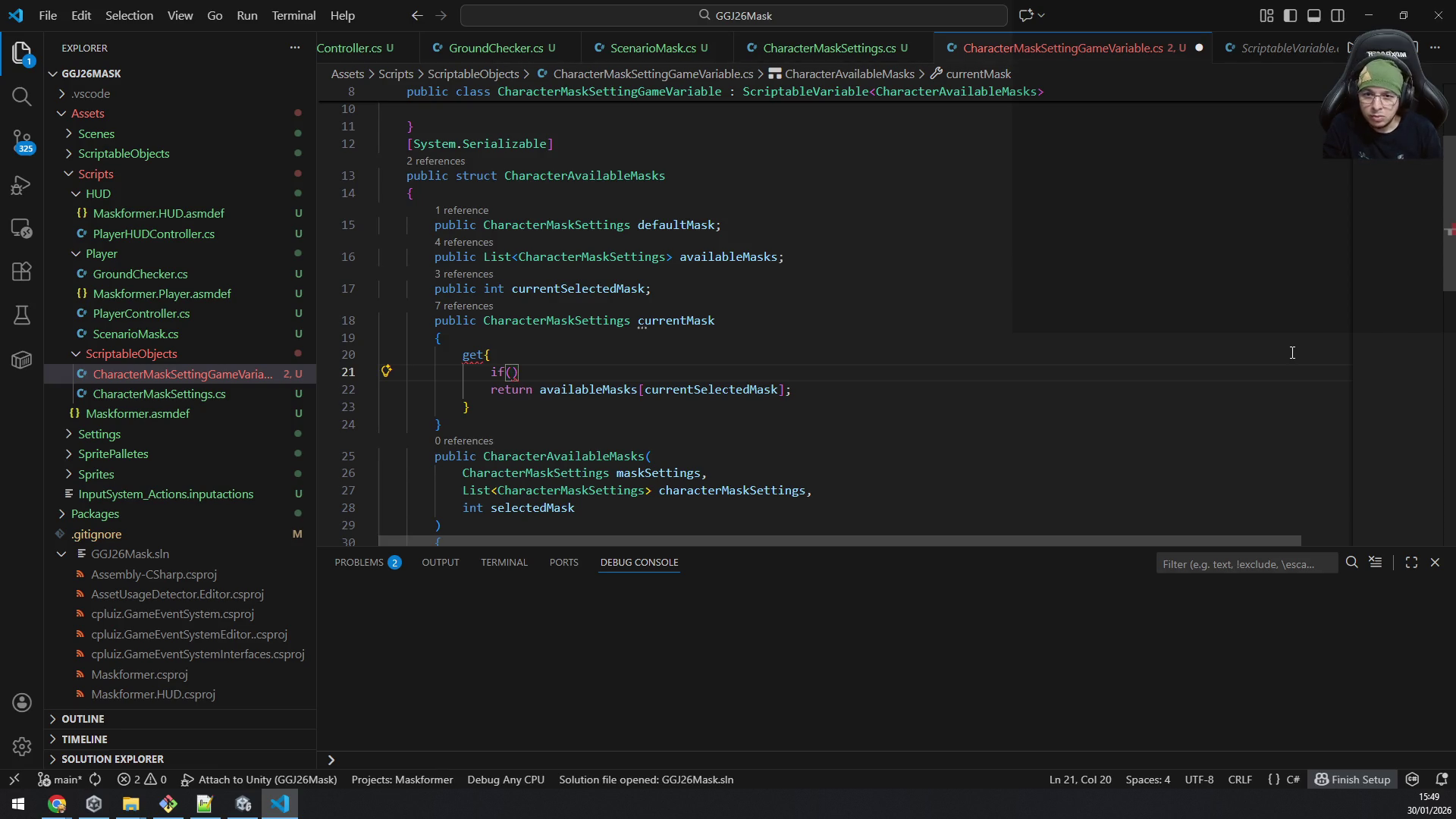
type("availab")
key("Tab")
type(".coun")
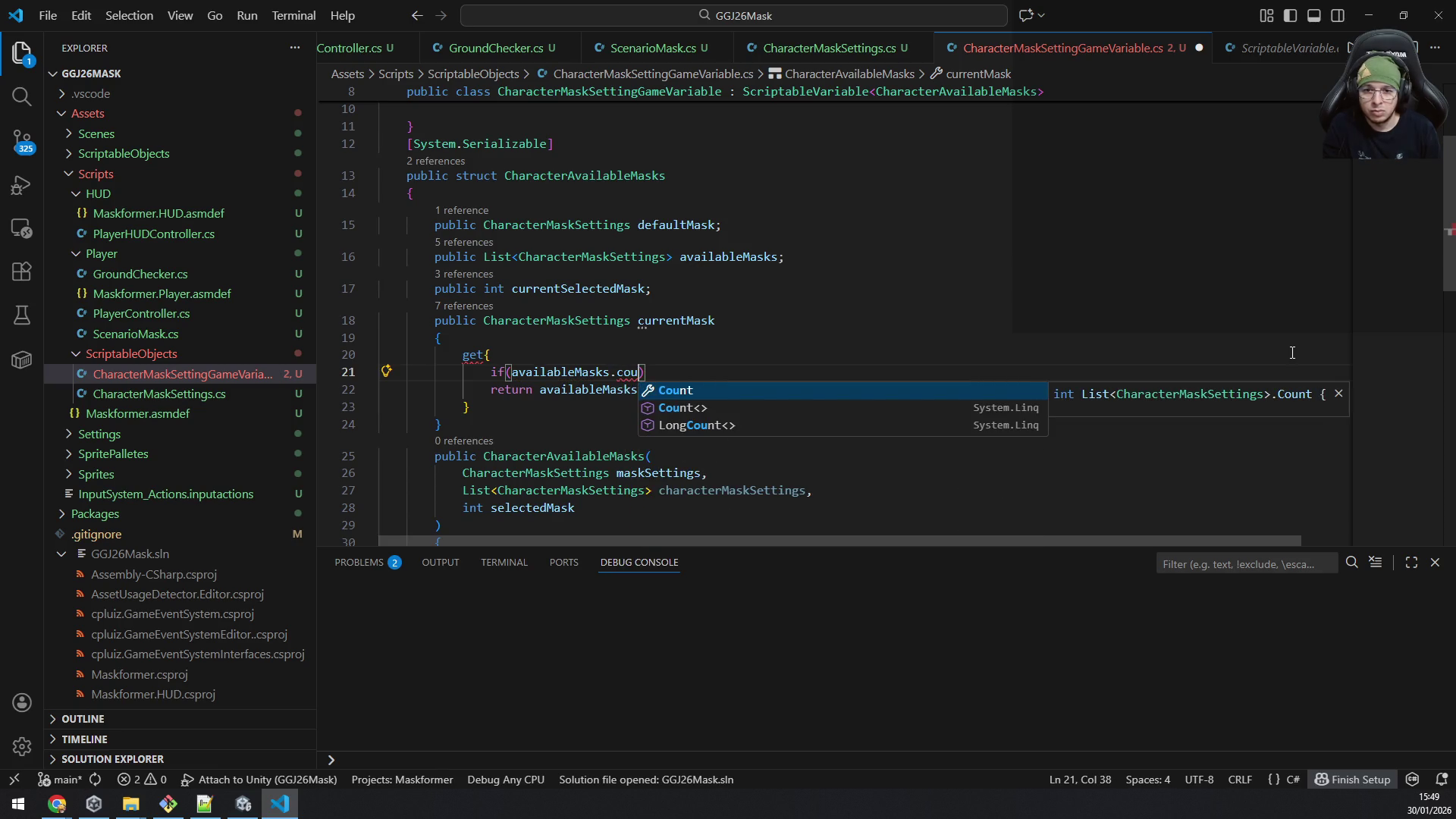
key("Tab")
type("> 0")
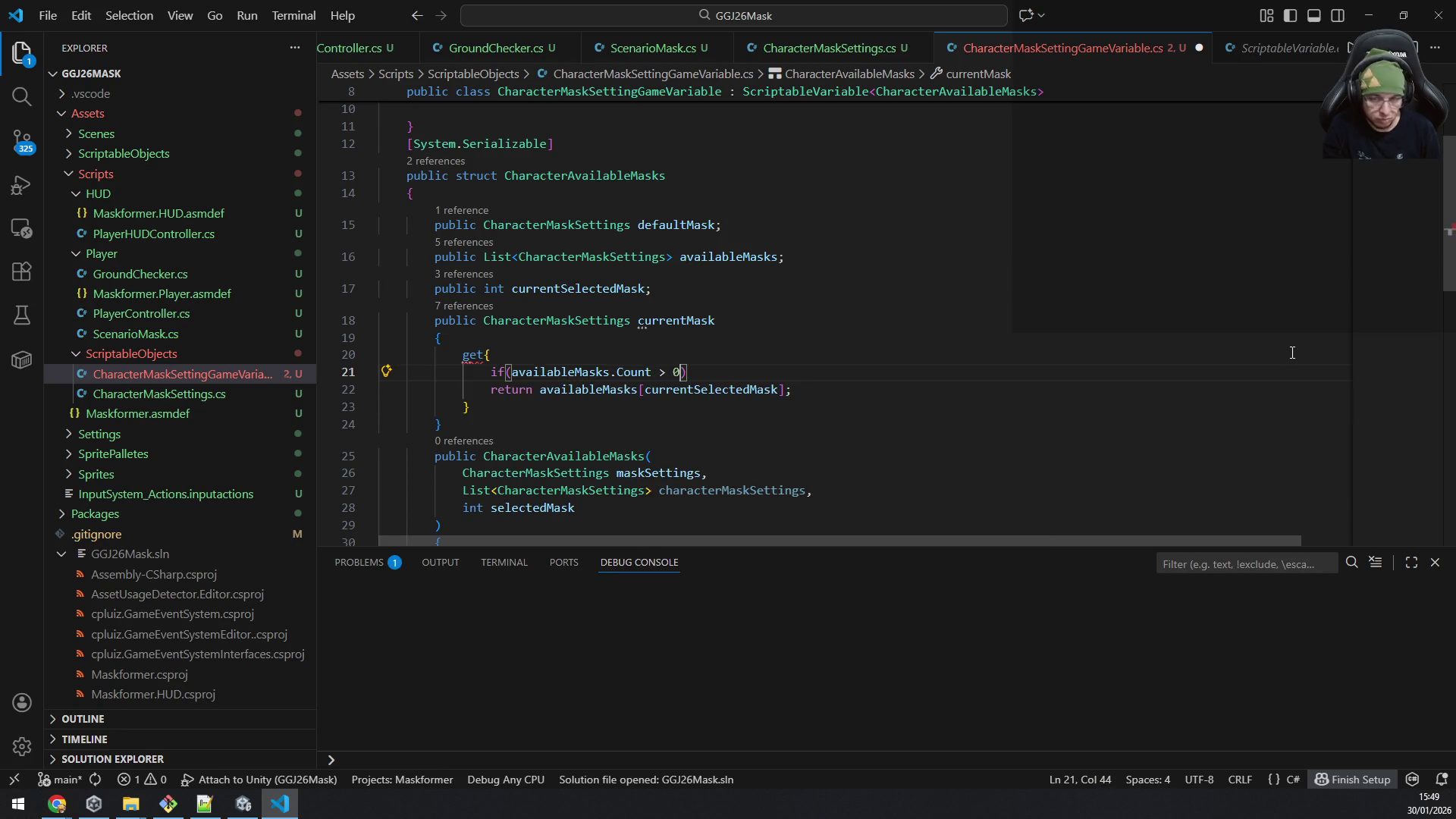
type(")")
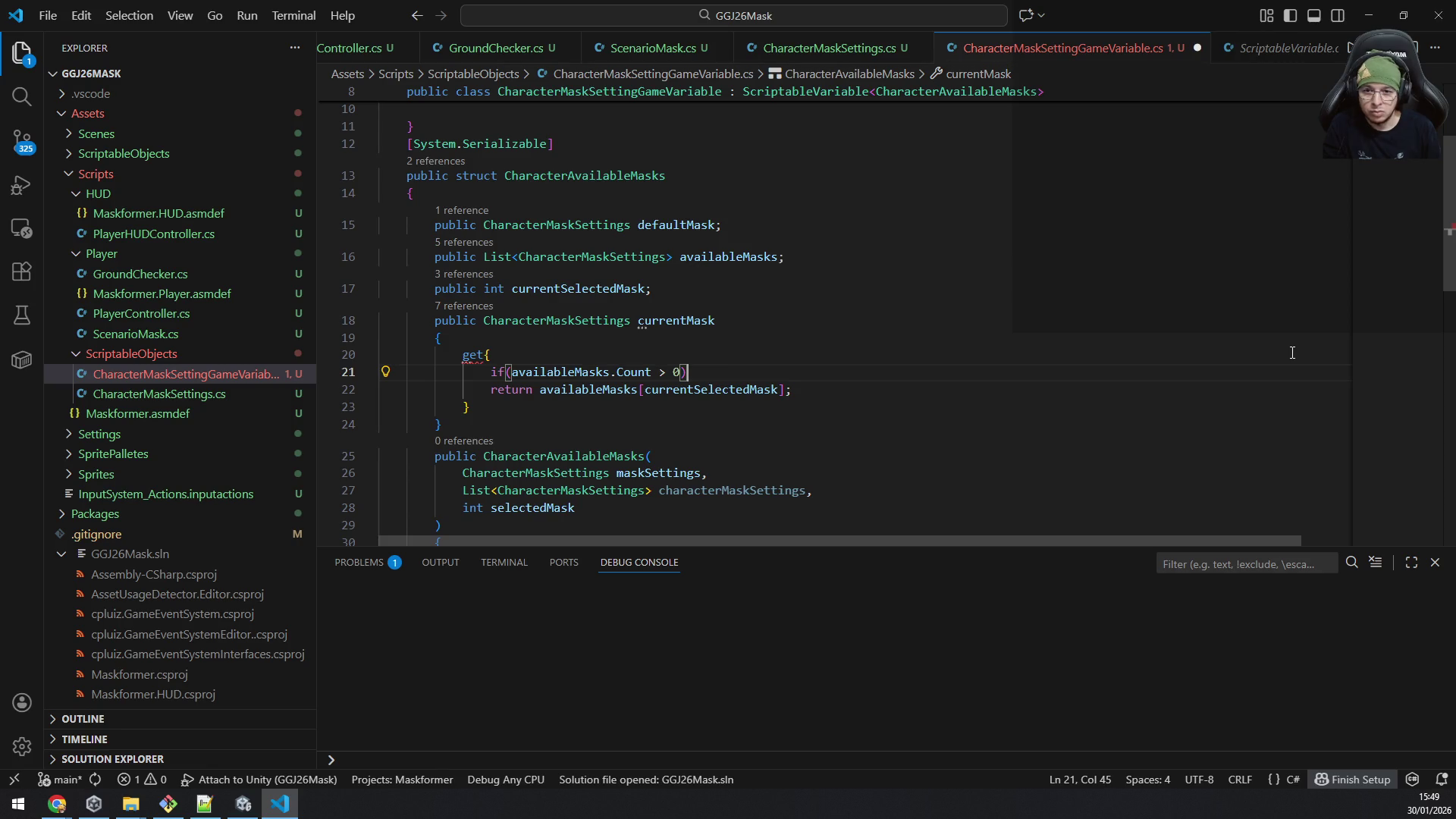
key("Return")
type("{")
key("Return")
Step: Move the original return into the if block and add 'return defaultMask;' after it
key("Down")
key("Down")
key("shift+End")
key("ctrl+x")
key("ctrl+shift+k")
key("Up")
key("Up")
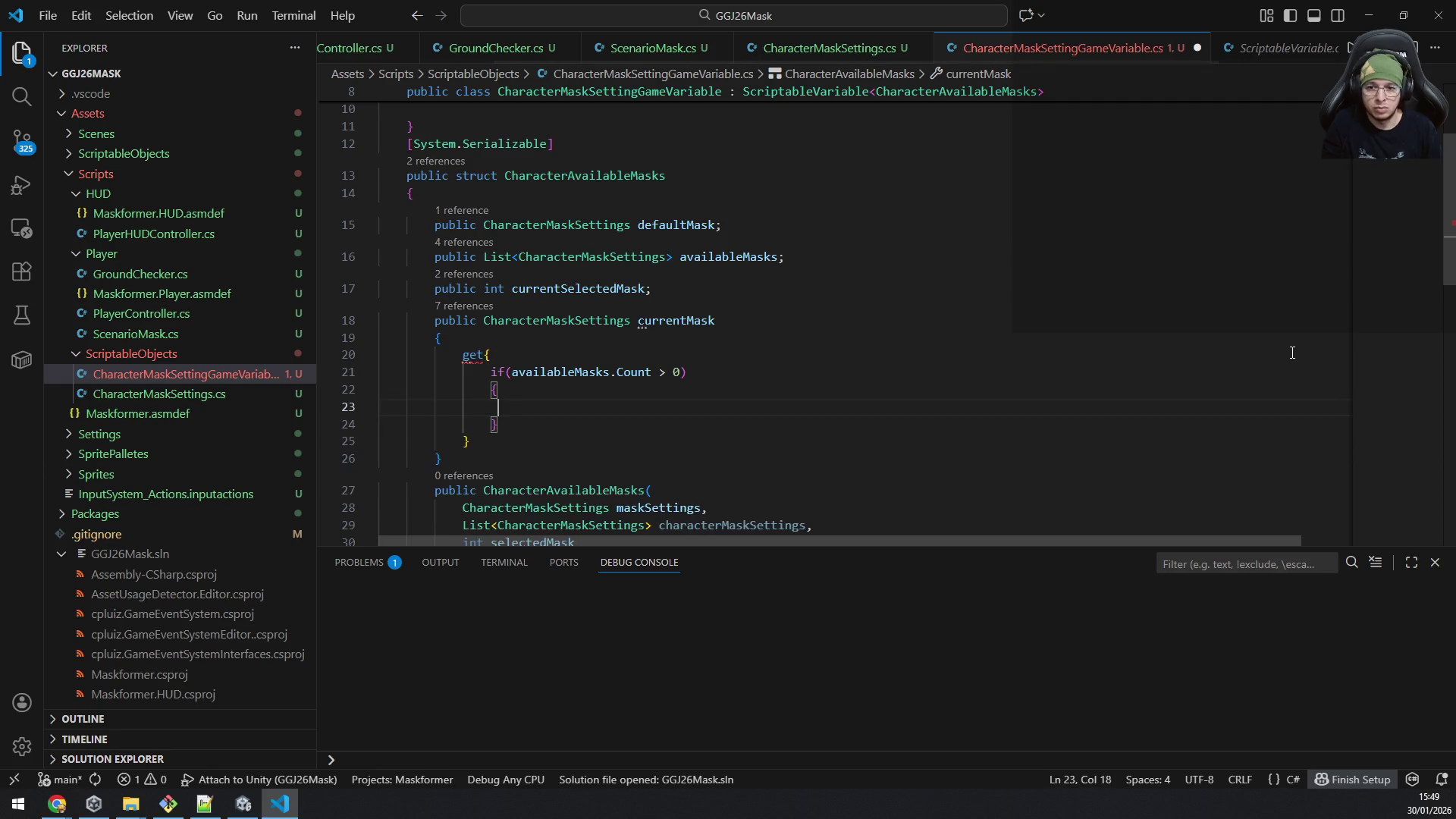
key("ctrl+v")
key("Down")
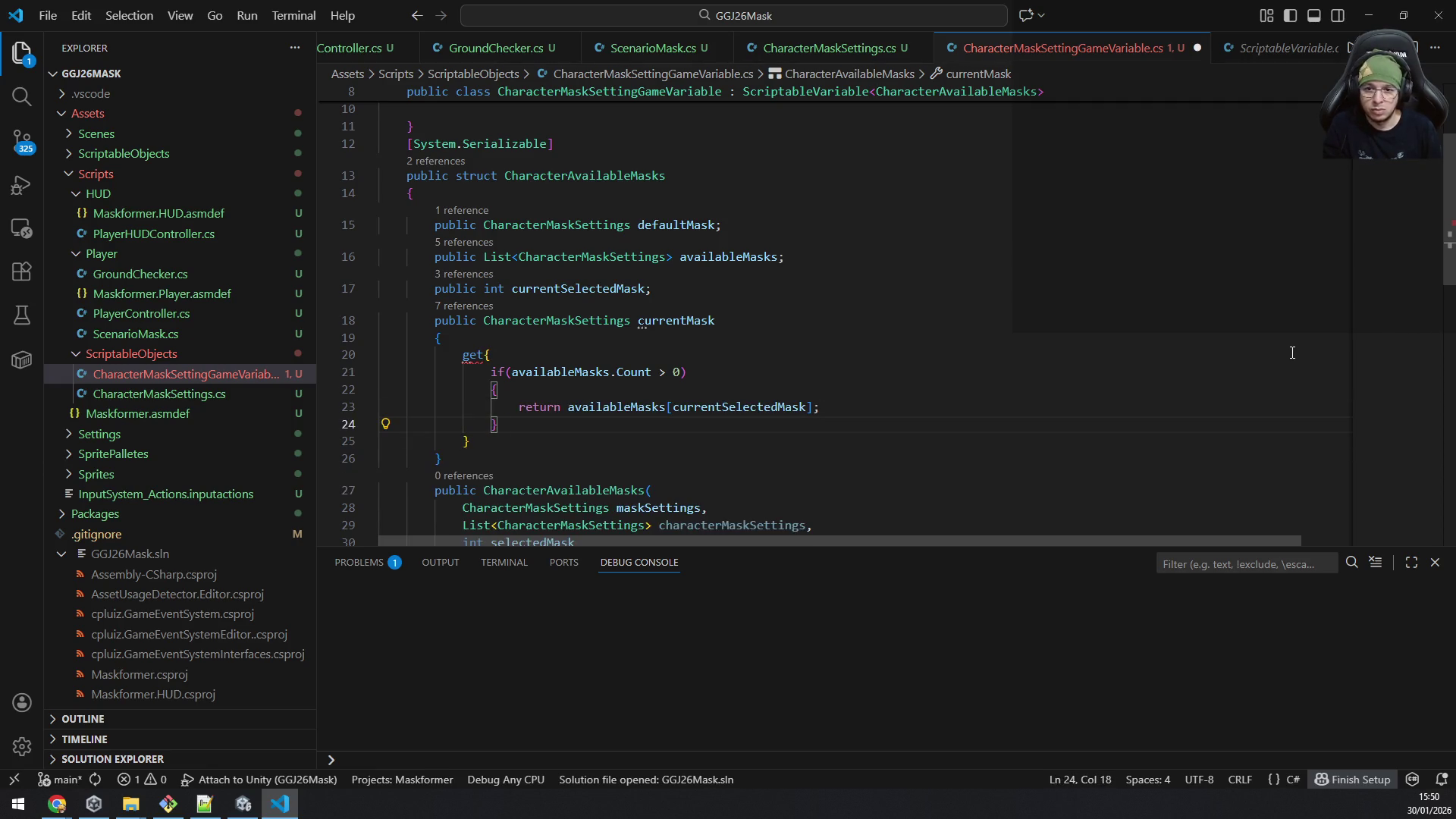
key("Return")
type("return defa")
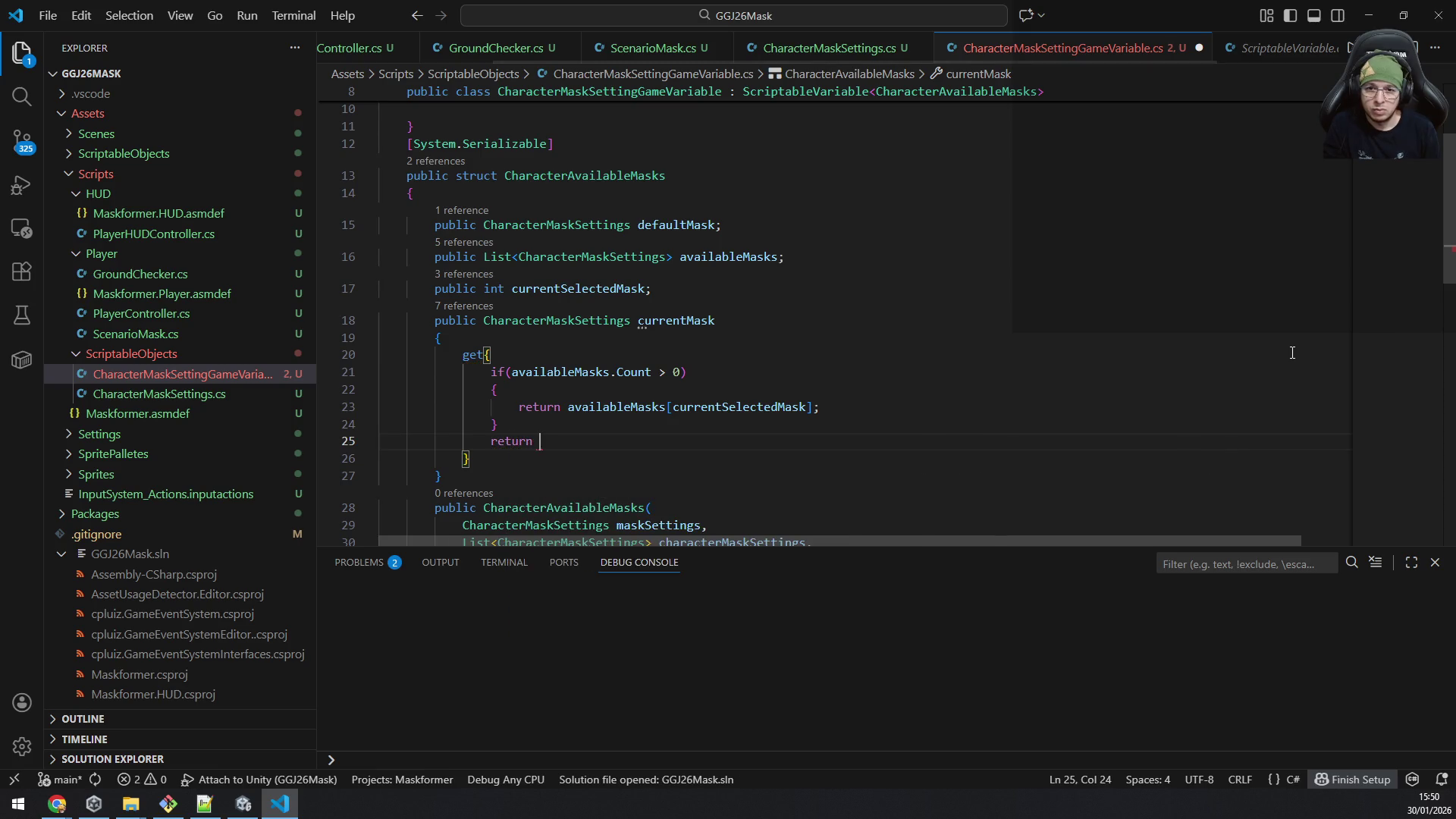
type("ultM")
key("Tab")
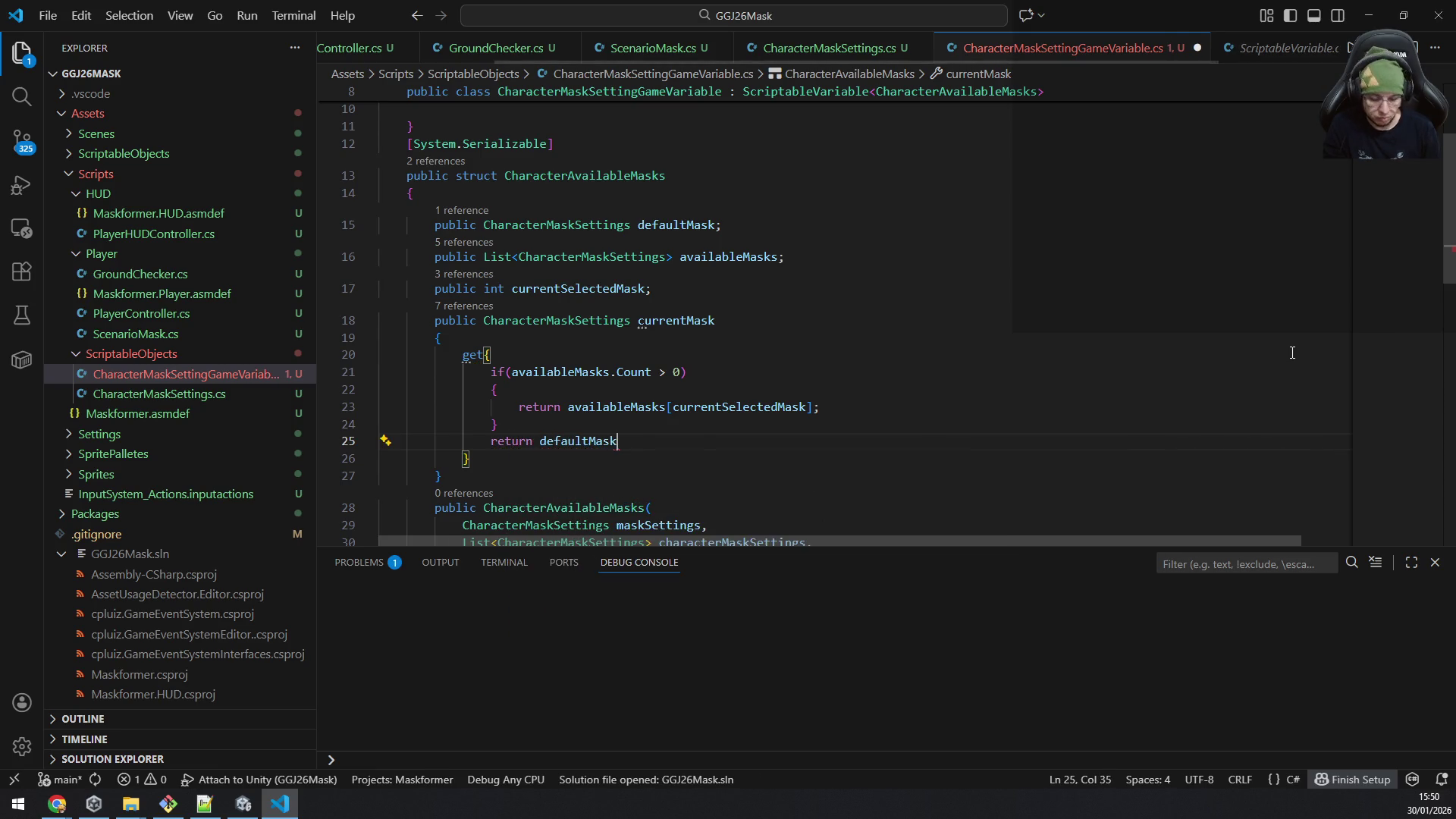
type(";")
left_click(1056, 351)
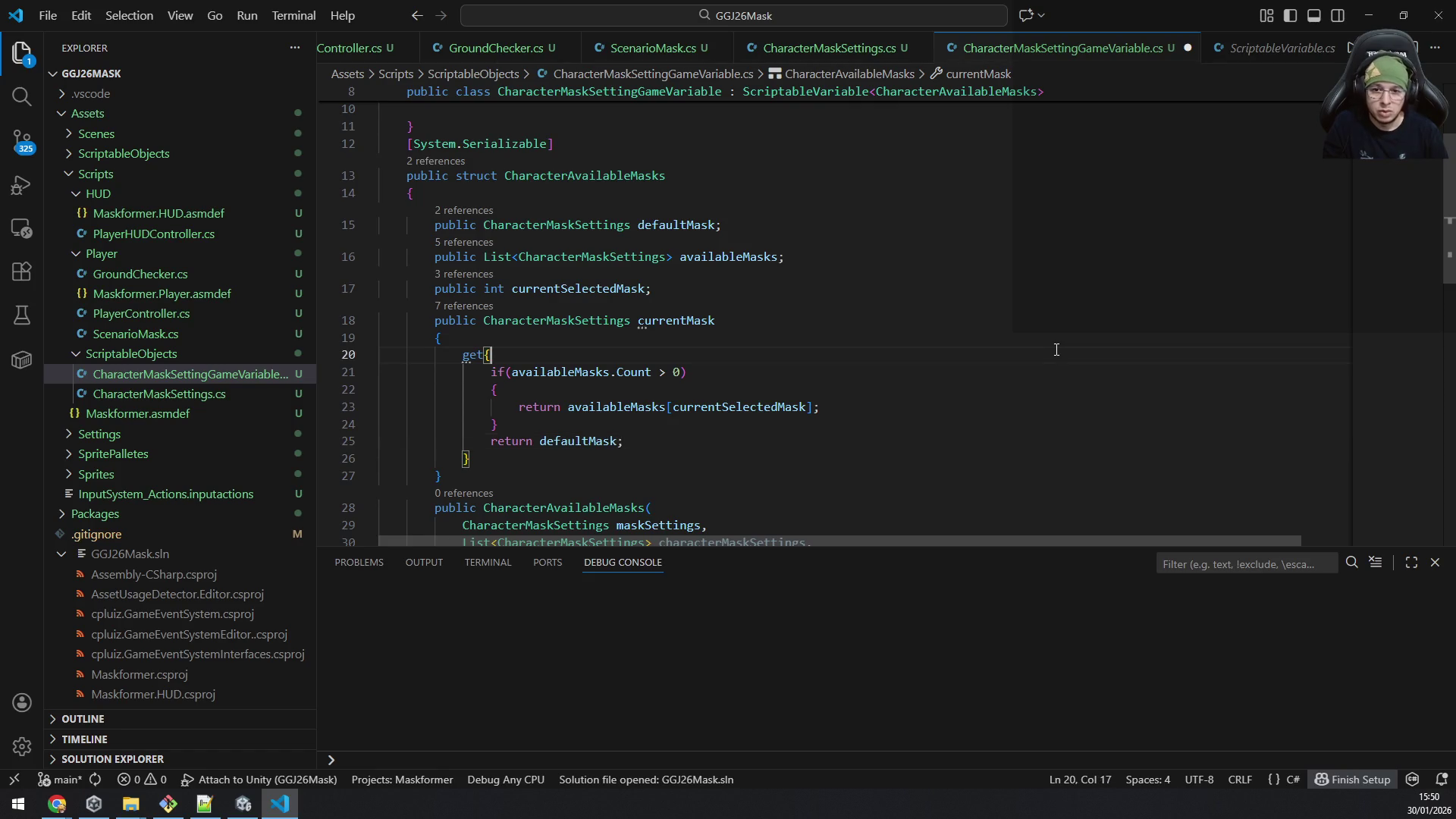
Step: Review the struct, check the CharacterMaskSettings references, and save the script
scroll(1056, 349, "down", 3)
scroll(1056, 349, "down", 1)
scroll(1056, 350, "up", 2)
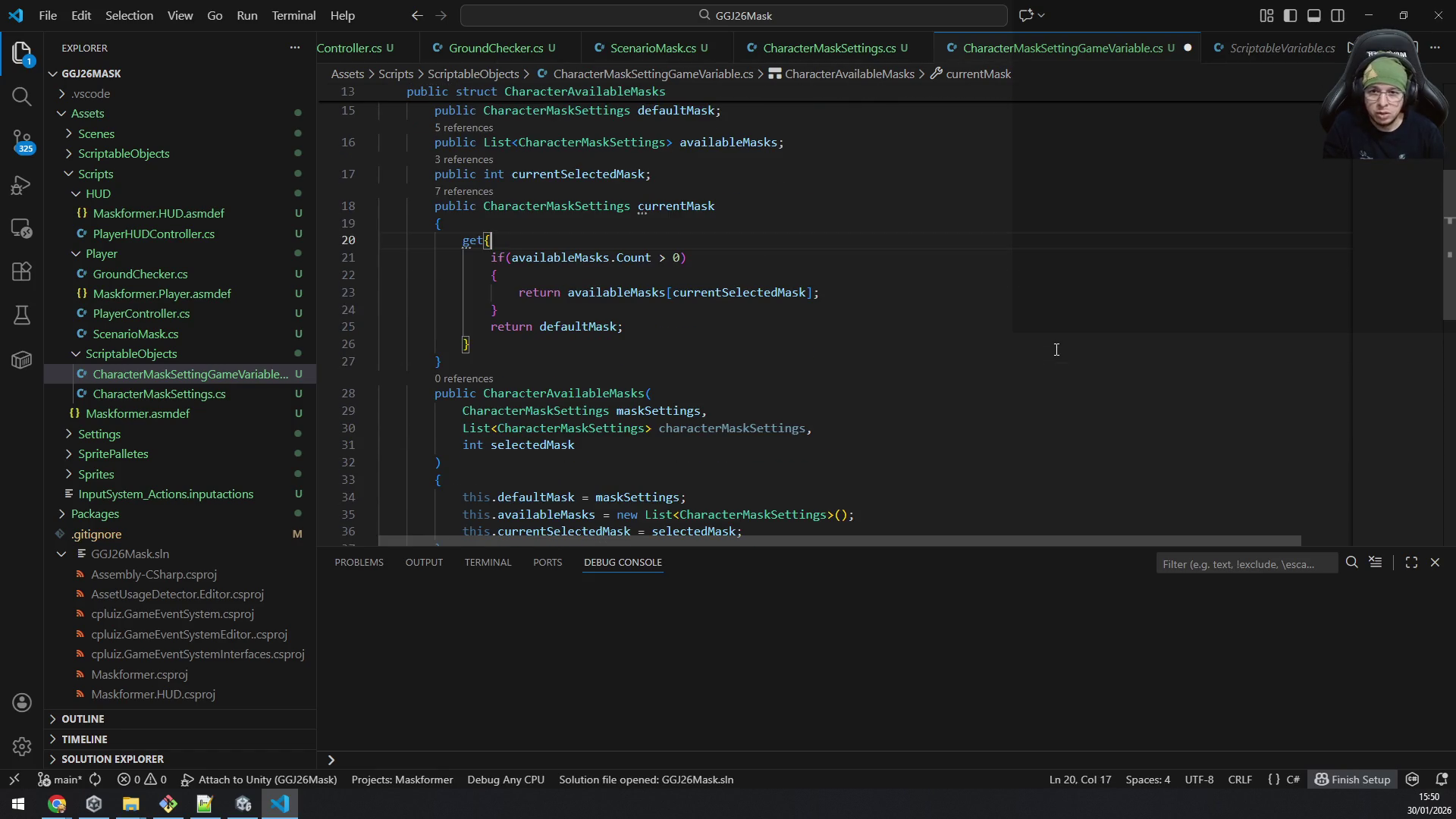
left_click(574, 206)
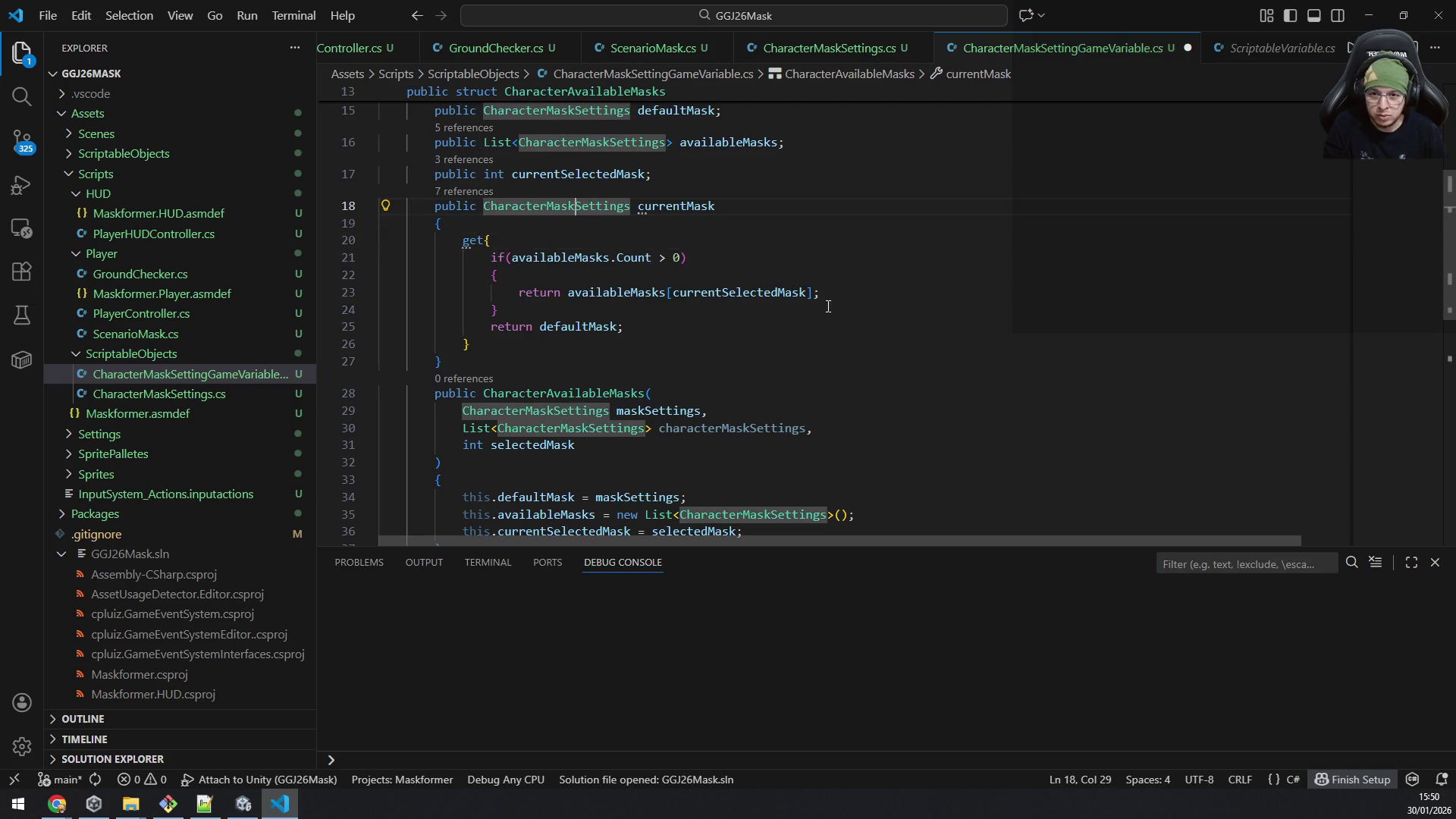
scroll(905, 324, "up", 3)
scroll(905, 324, "down", 2)
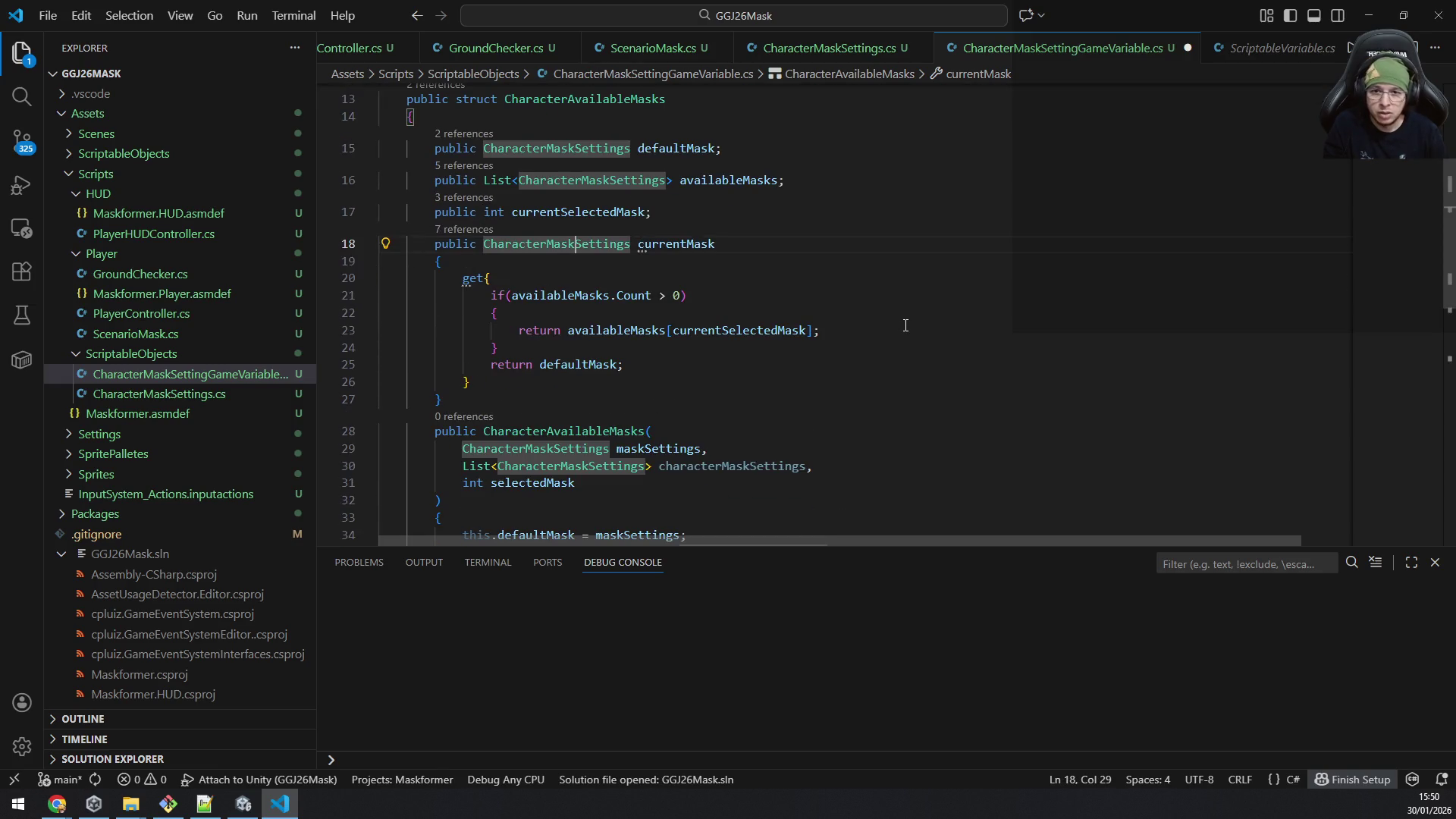
key("ctrl+s")
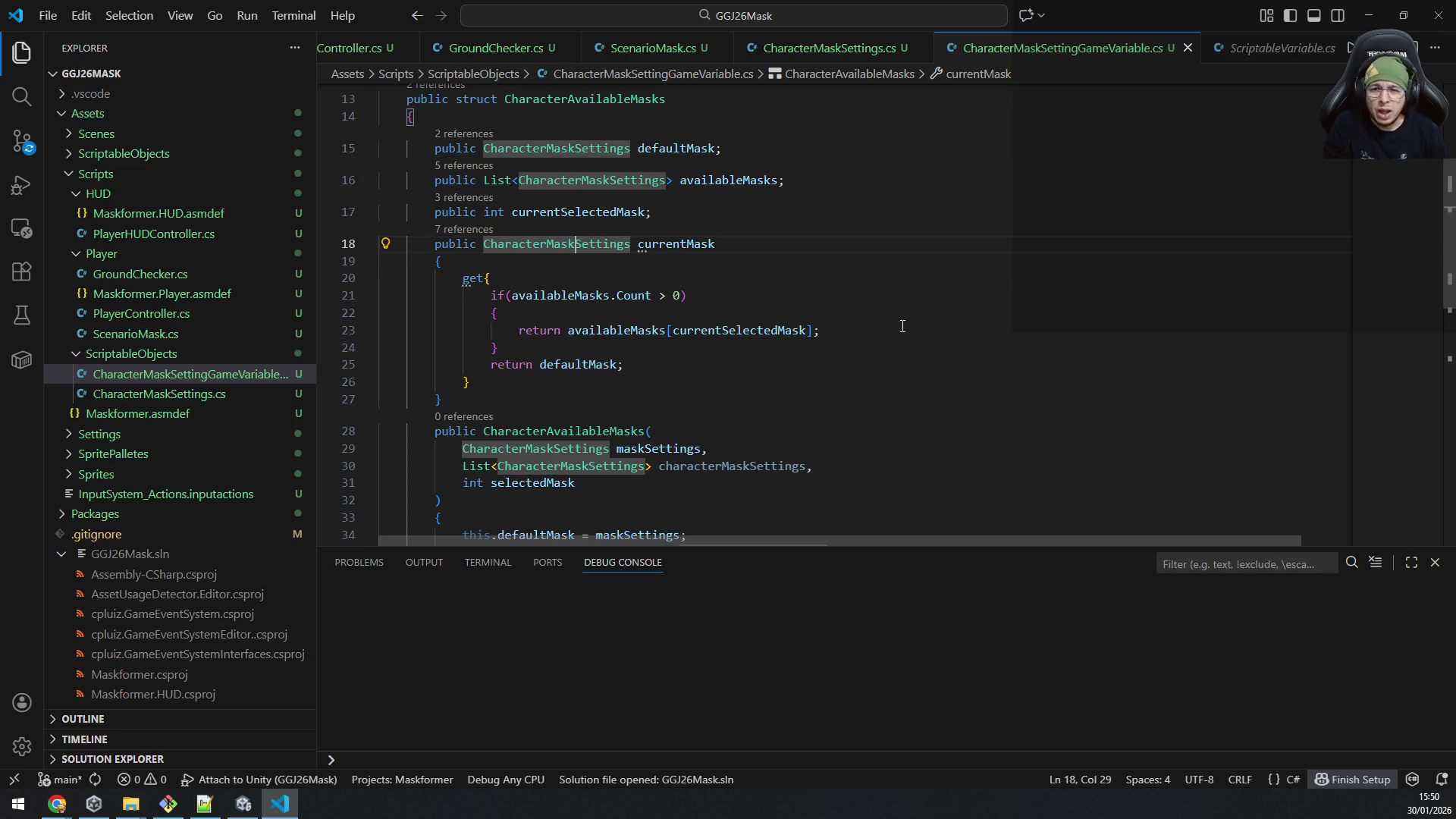
Step: Read through the constructor and SetMask code, then minimize VS Code to show Unity
scroll(901, 328, "up", 3)
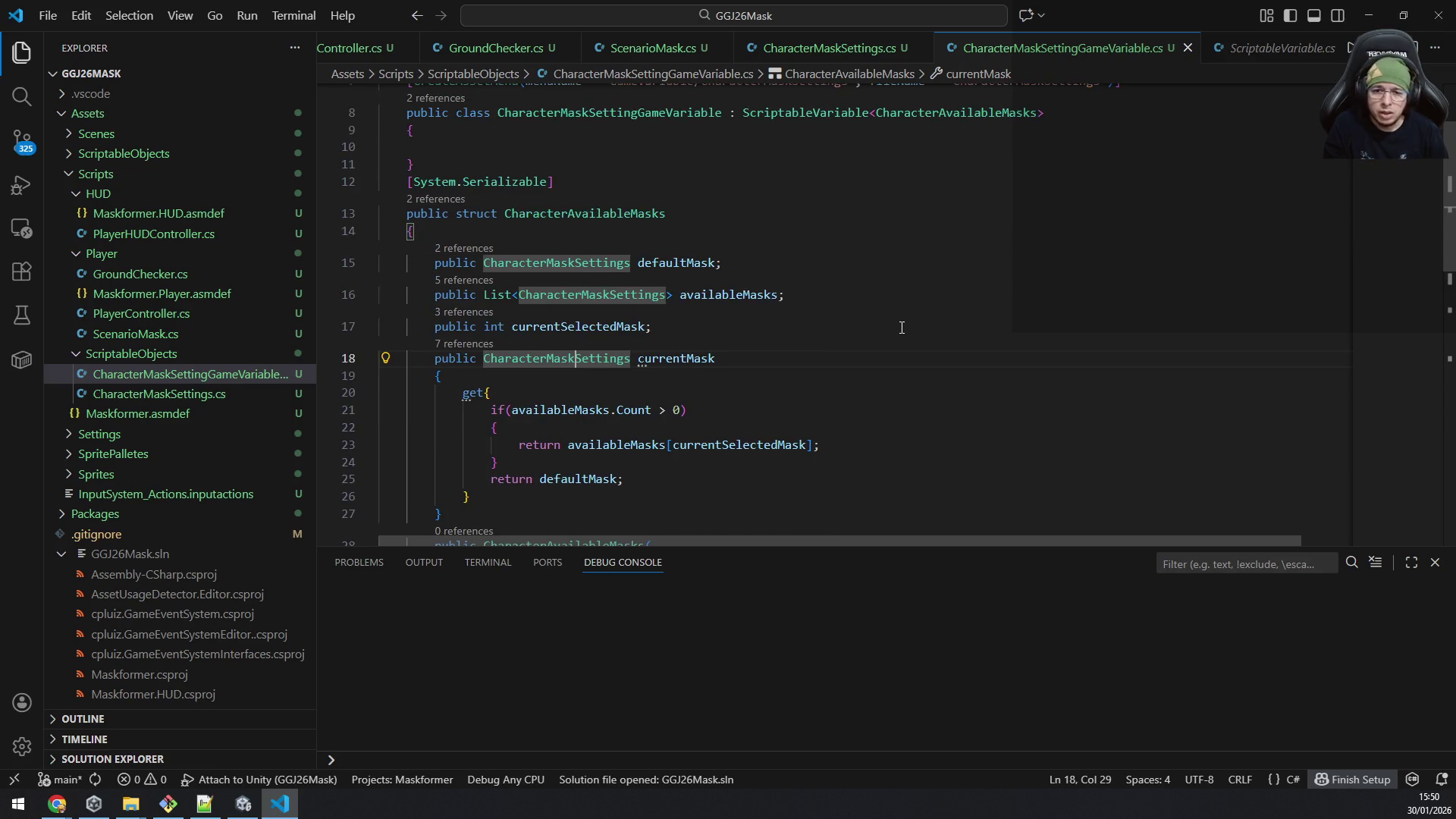
scroll(901, 328, "down", 2)
scroll(901, 327, "down", 9)
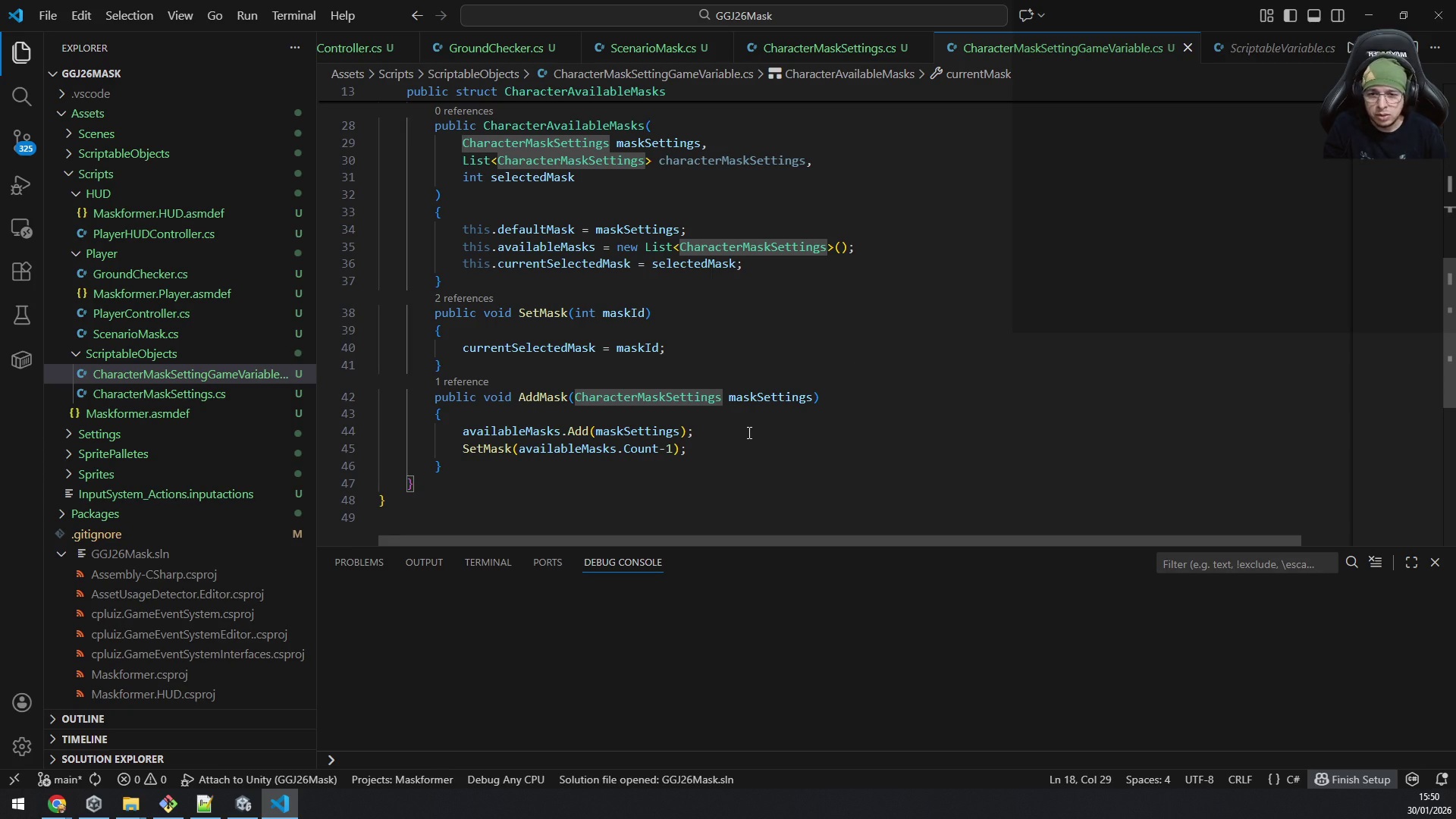
scroll(746, 433, "up", 3)
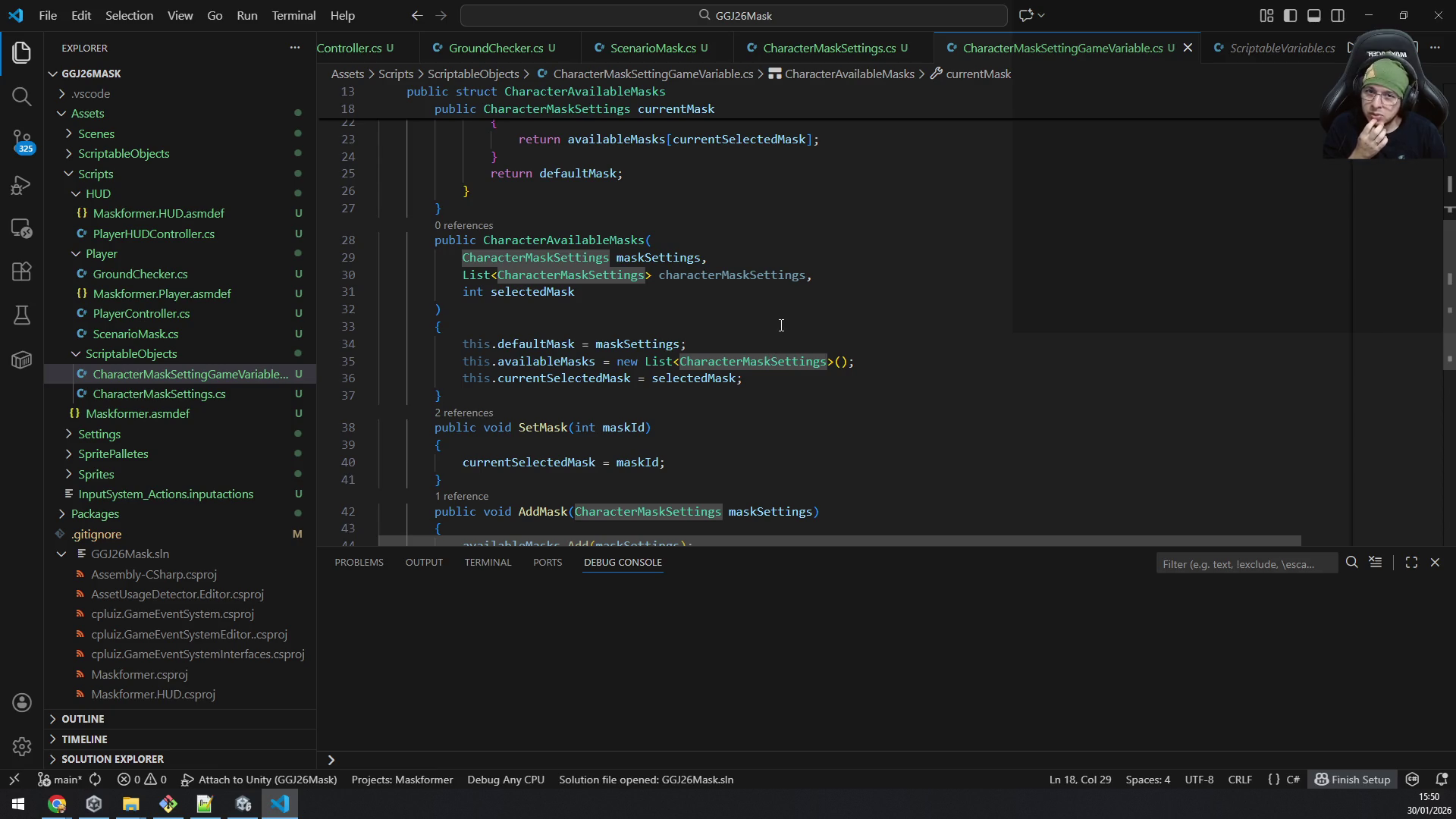
scroll(757, 273, "down", 5)
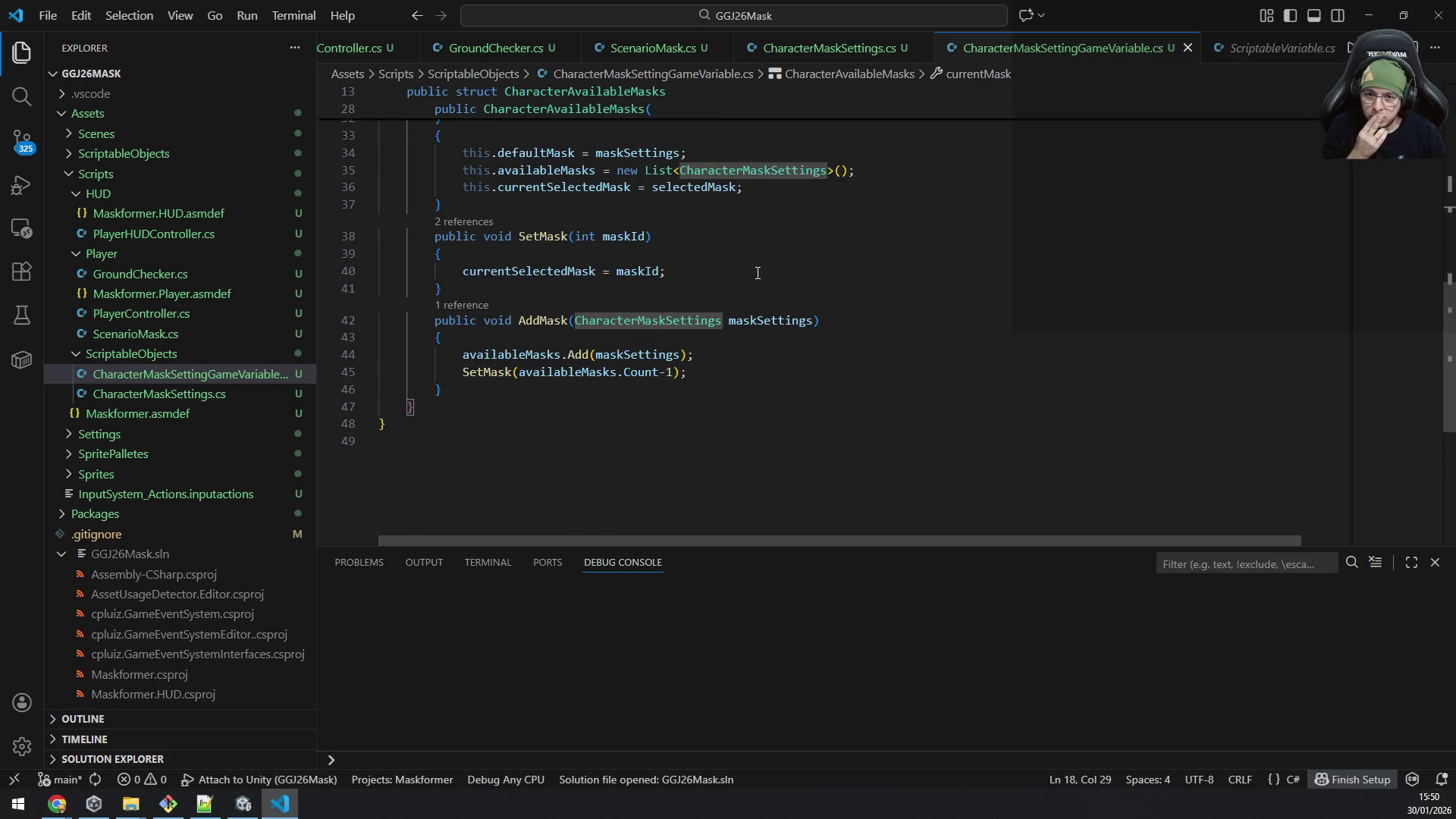
scroll(757, 288, "up", 10)
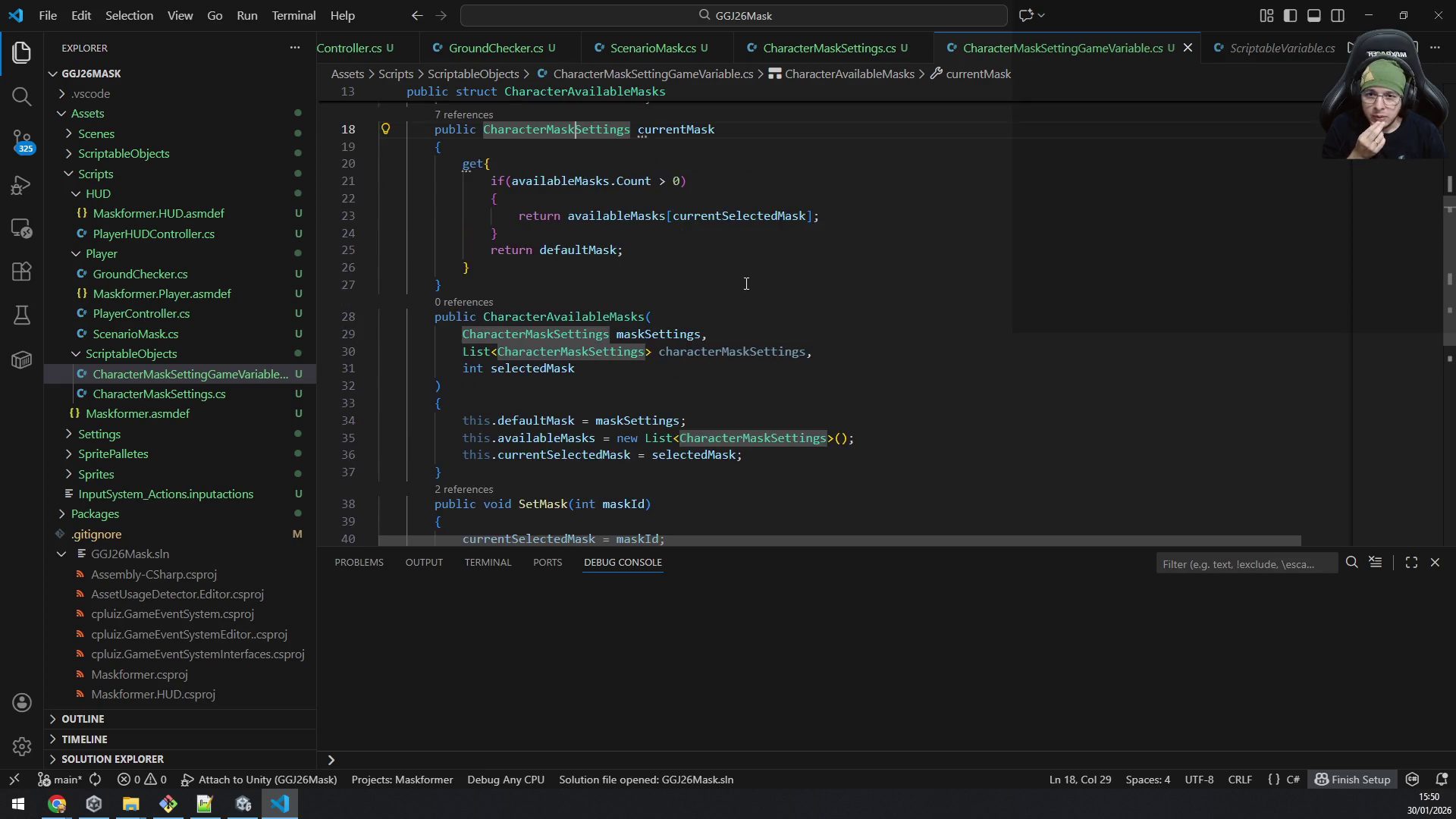
scroll(894, 292, "down", 6)
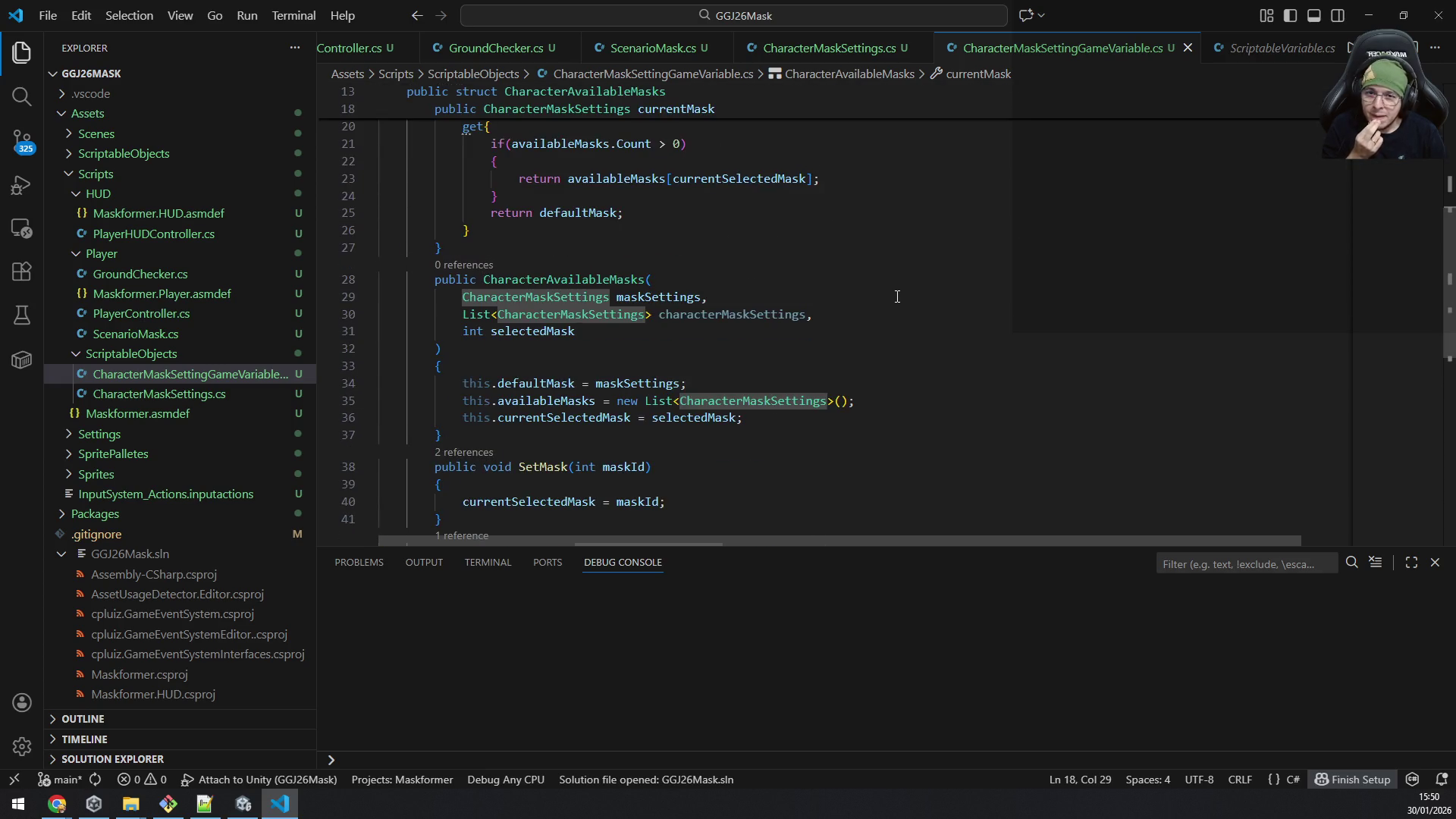
scroll(896, 297, "up", 5)
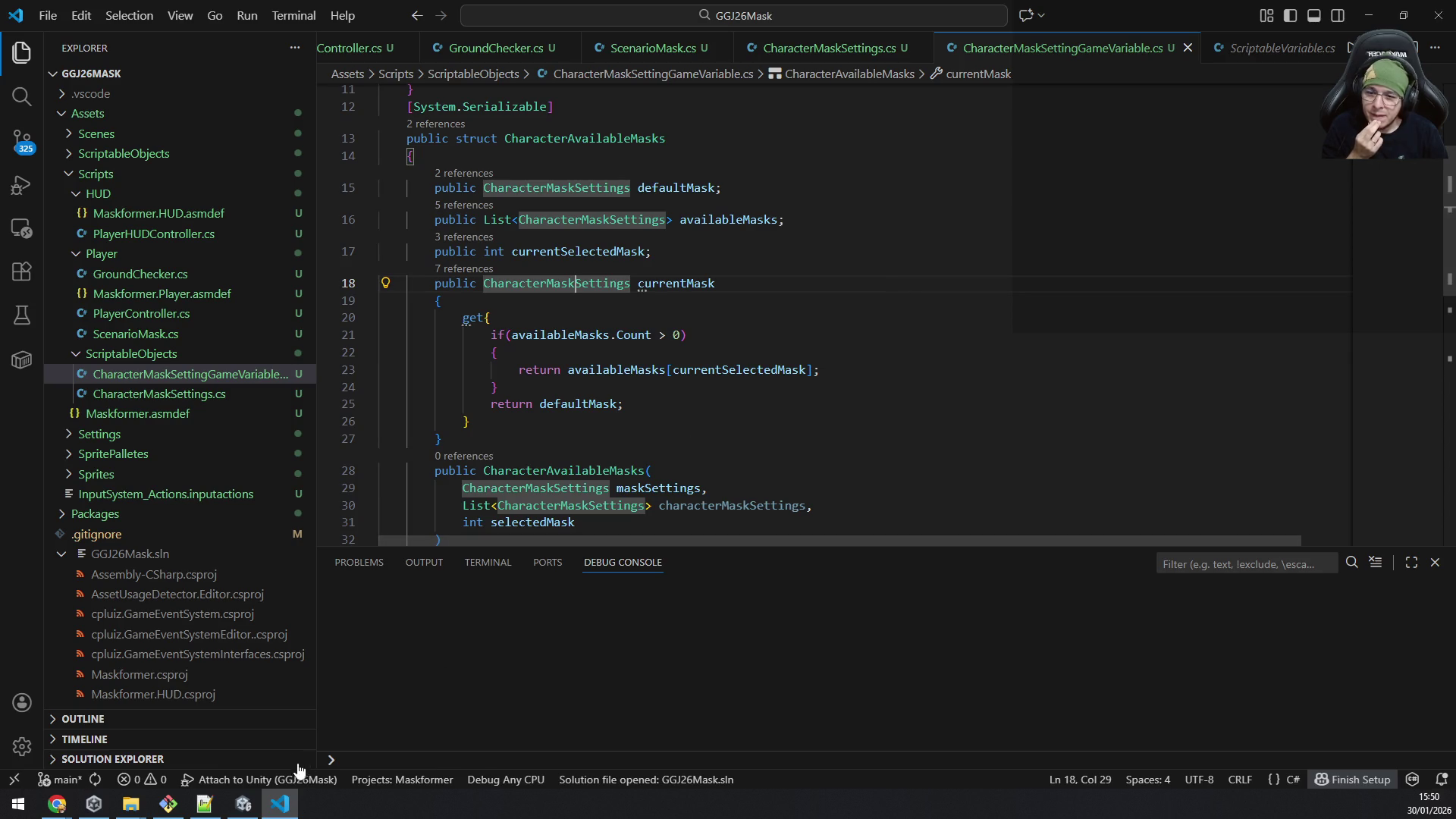
left_click(288, 808)
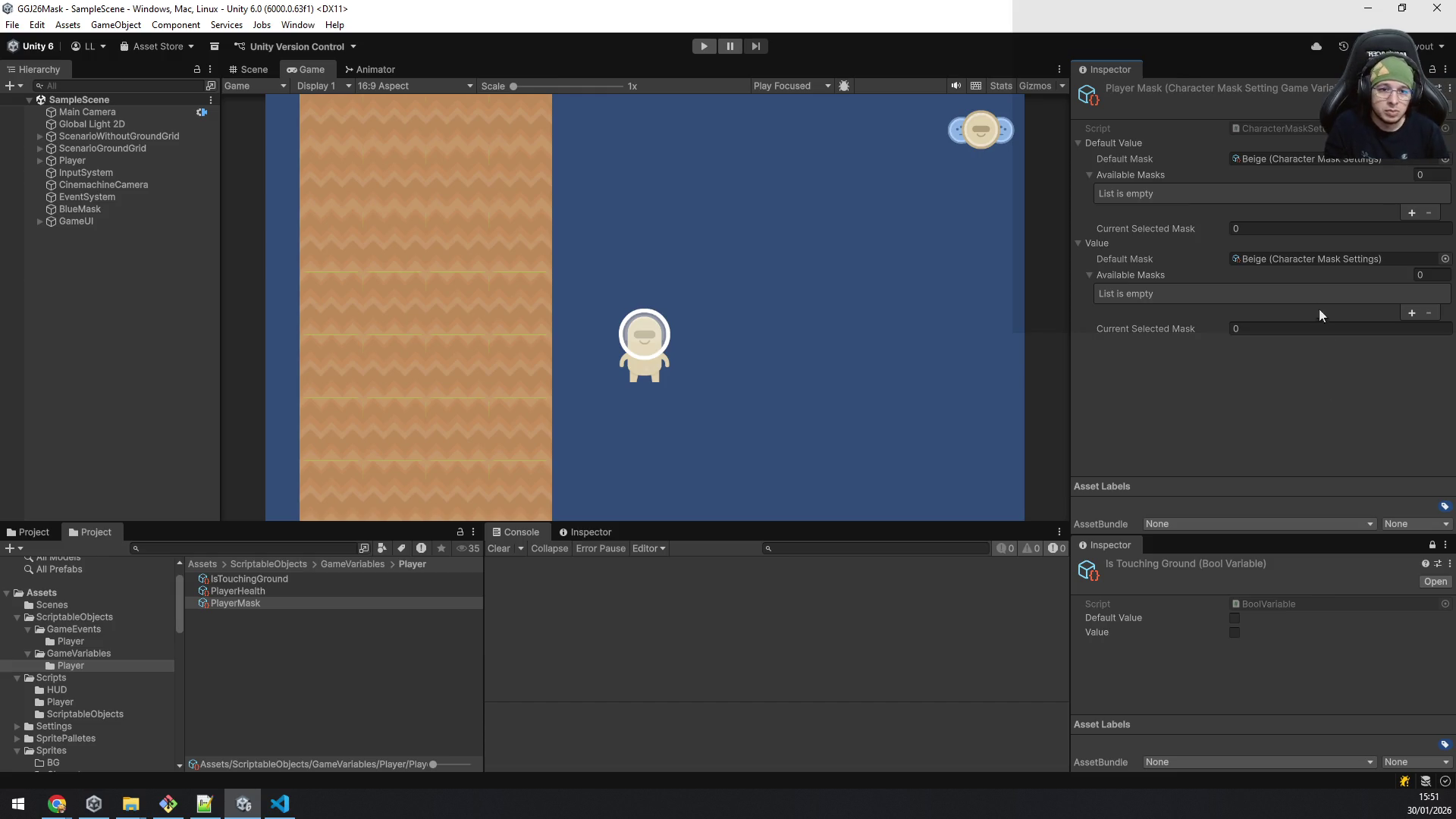
Step: Clear Player Mask's runtime Default Mask to None, leave Current Selected Mask at 0, and return to VS Code
left_click(1307, 261)
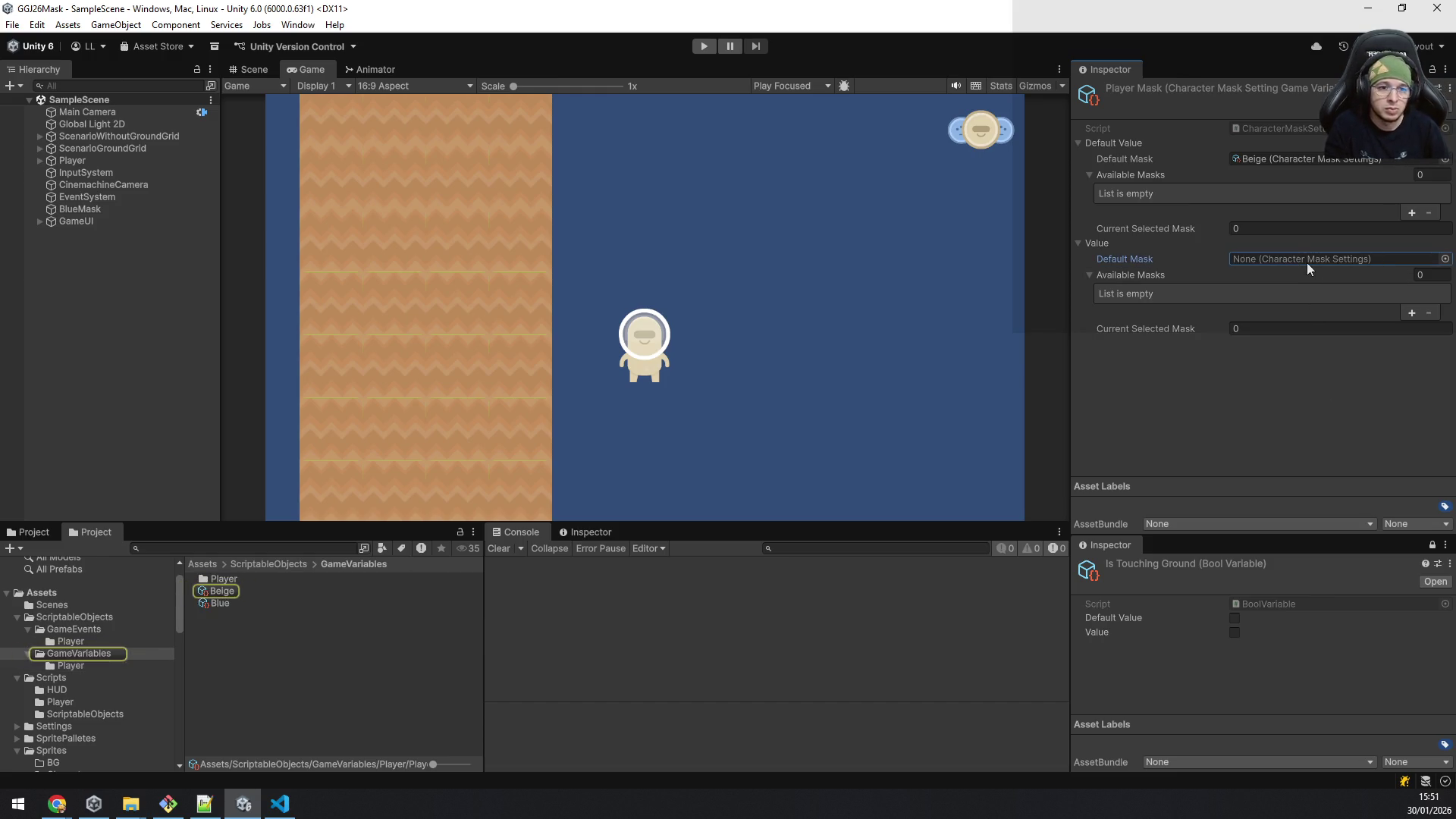
key("Delete")
left_click(1285, 328)
type("12")
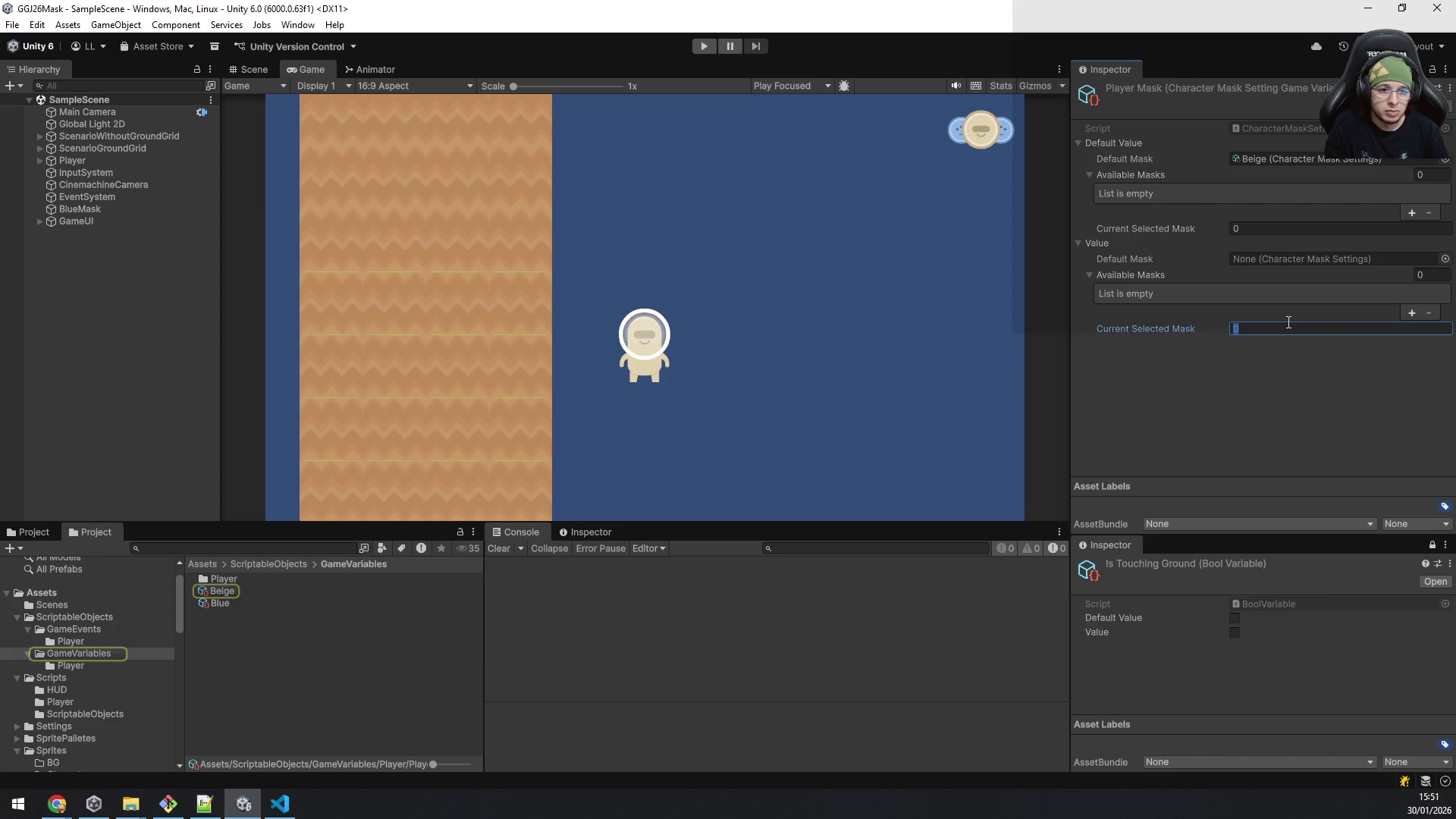
key("Return")
left_click(1281, 328)
type("0")
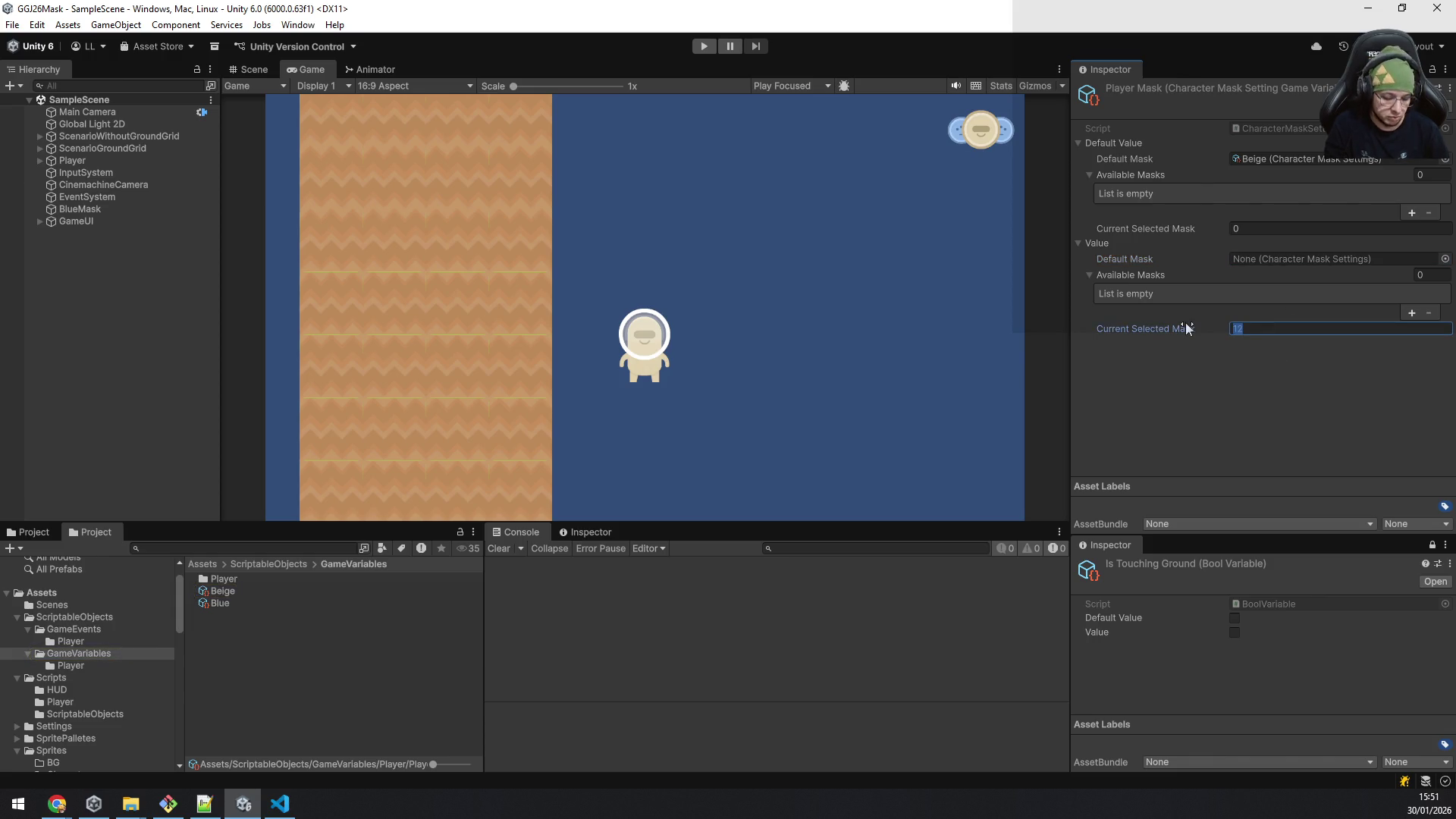
key("Return")
key("alt+Tab")
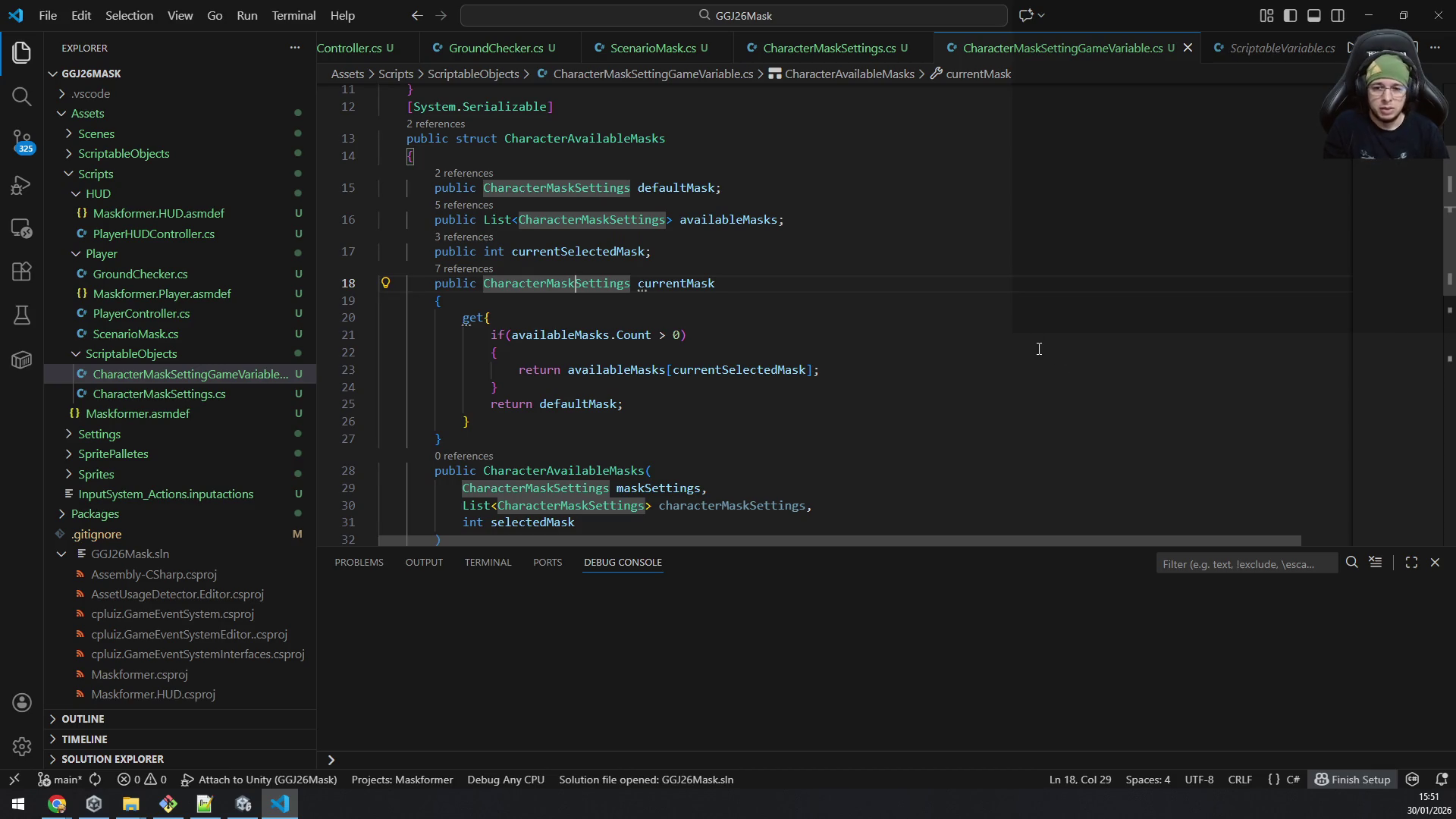
scroll(1038, 349, "down", 5)
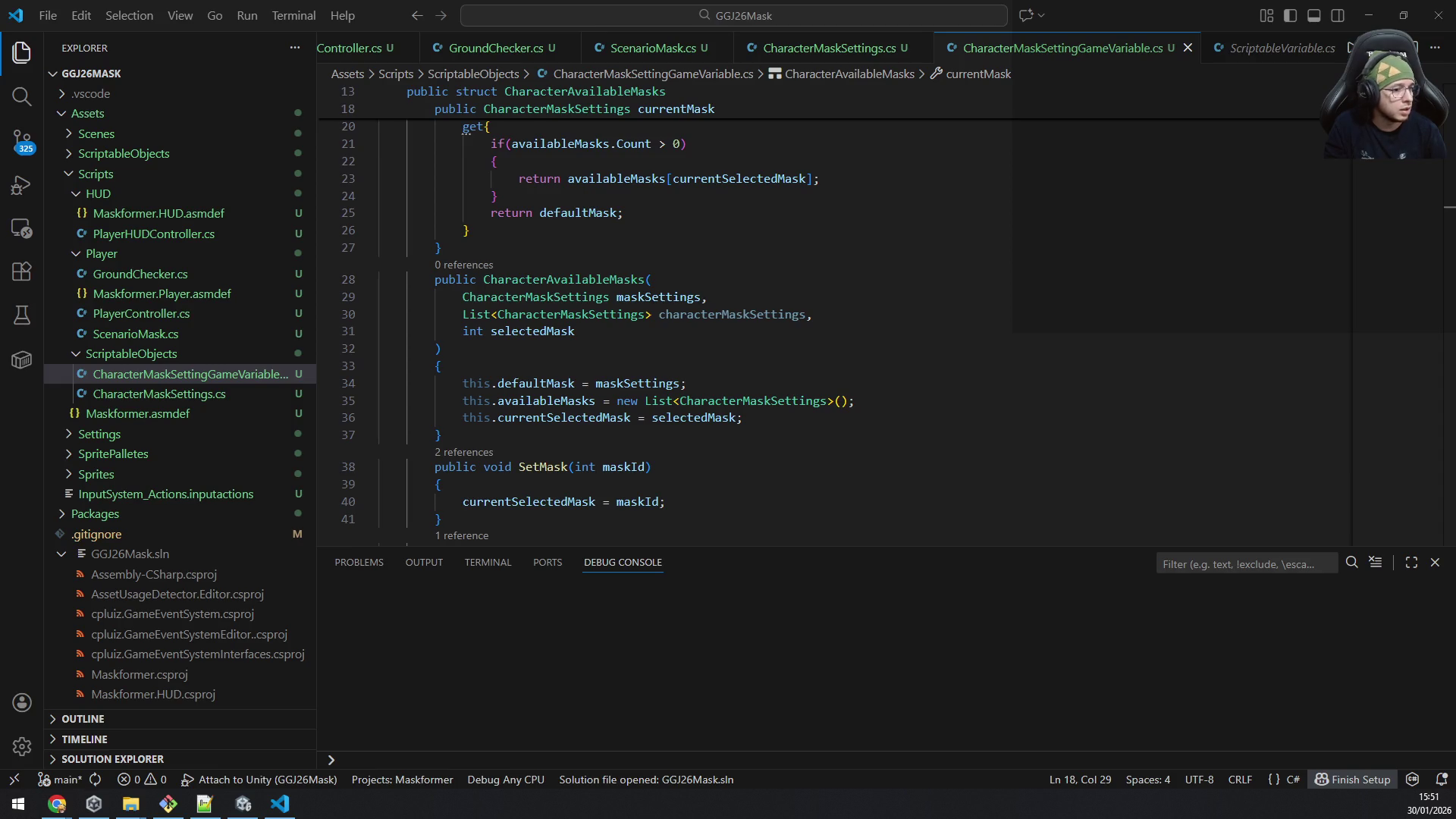
key("alt+Tab")
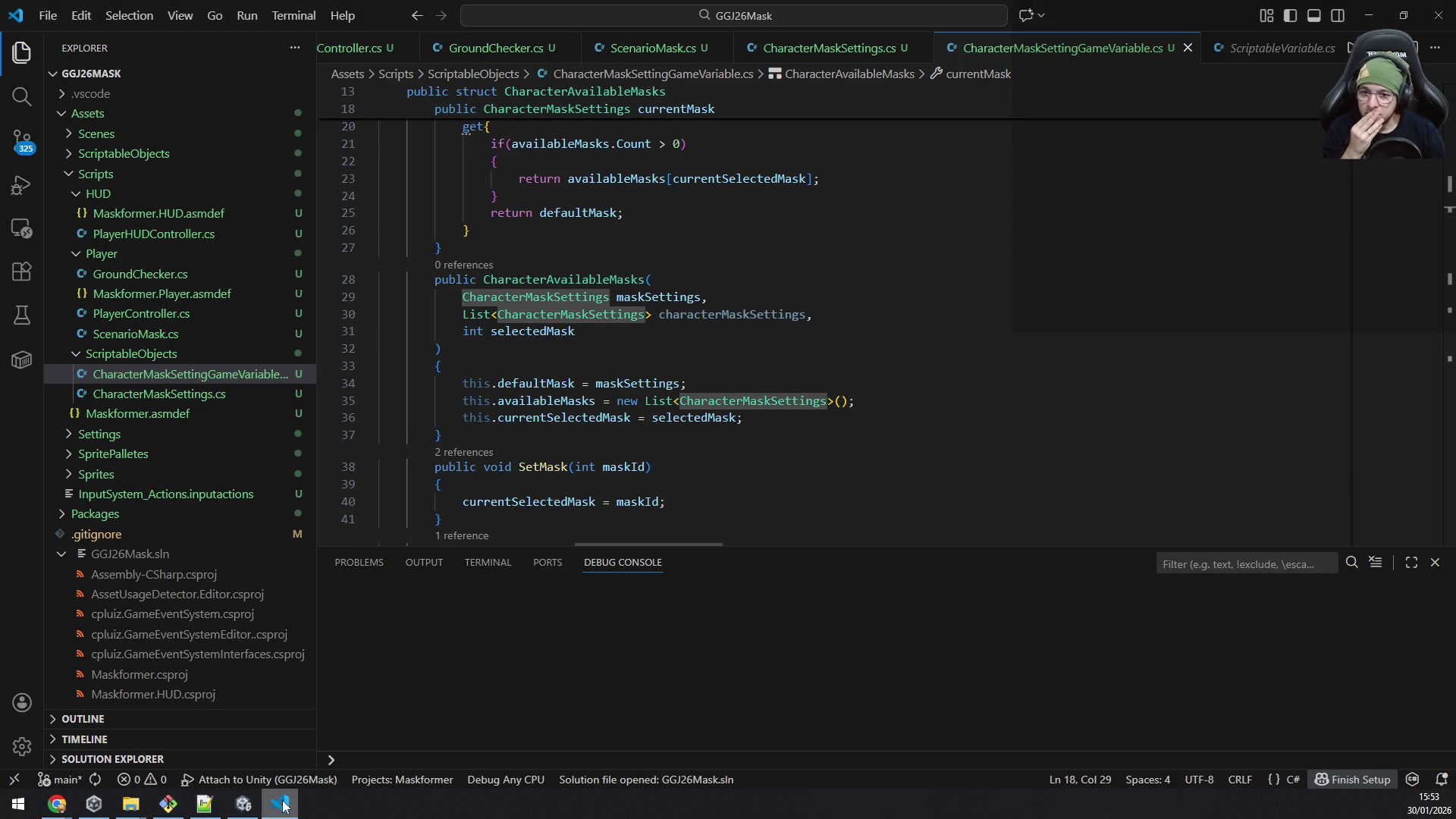
scroll(781, 400, "up", 5)
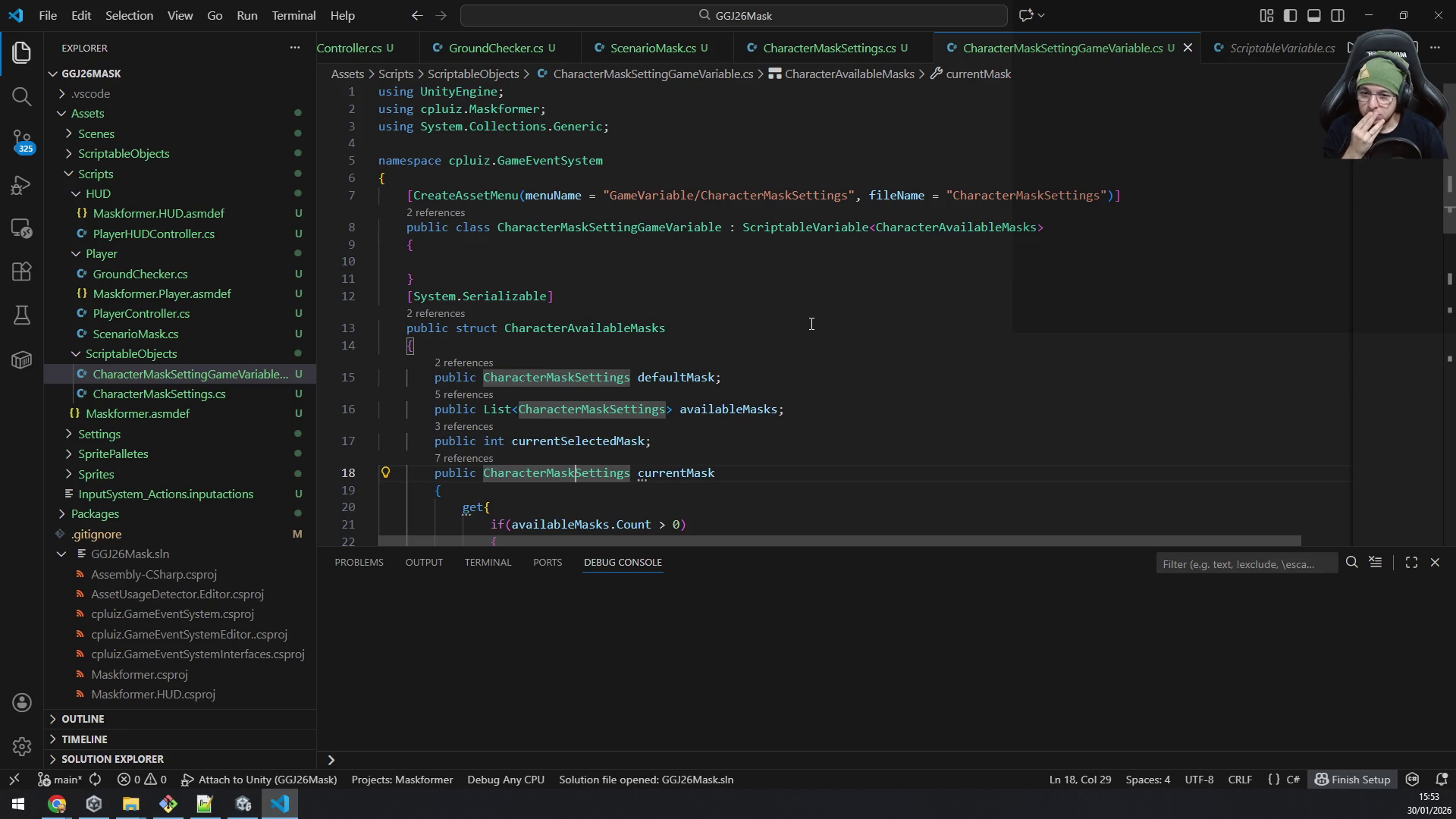
scroll(811, 324, "down", 6)
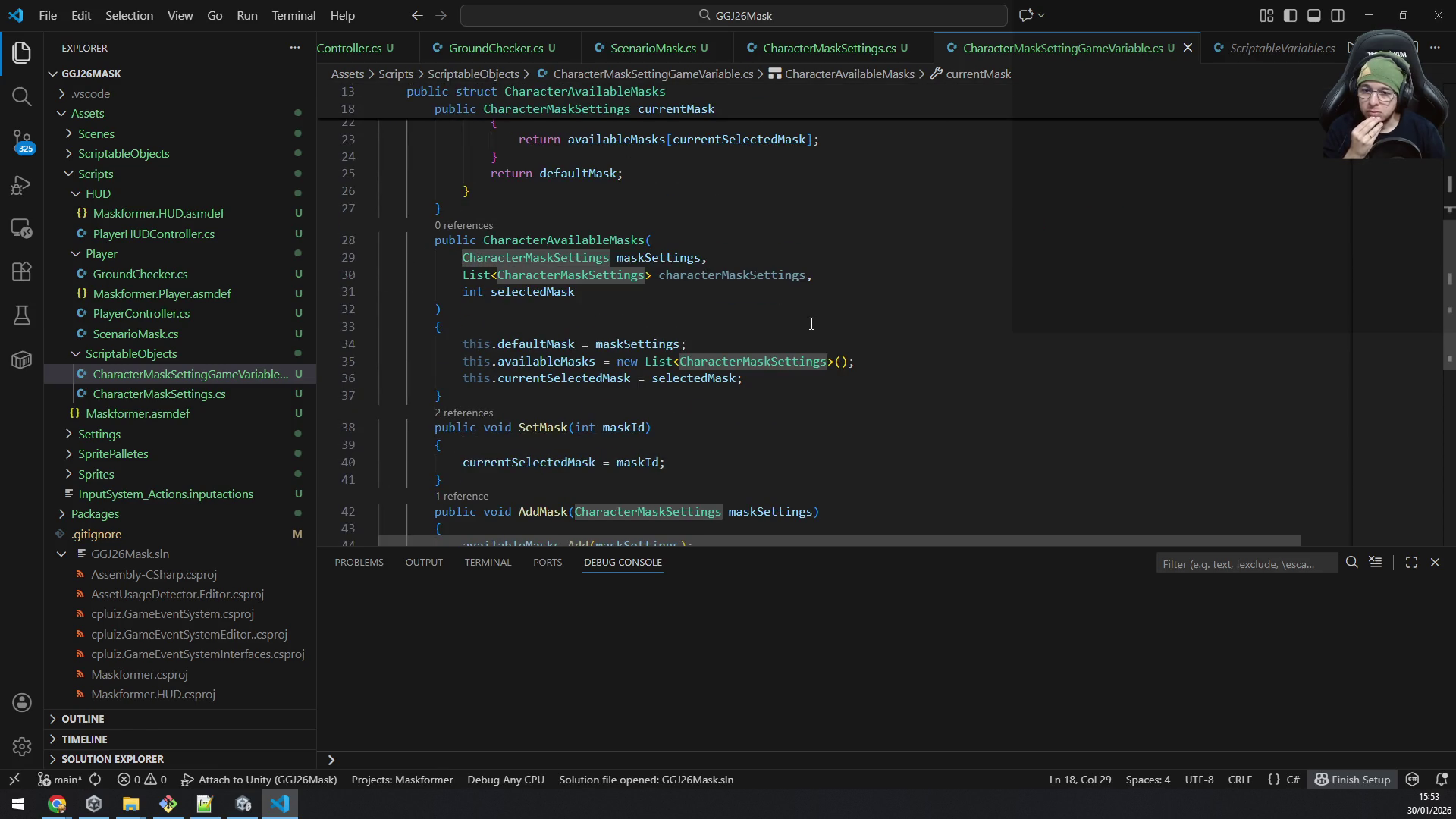
scroll(811, 323, "up", 6)
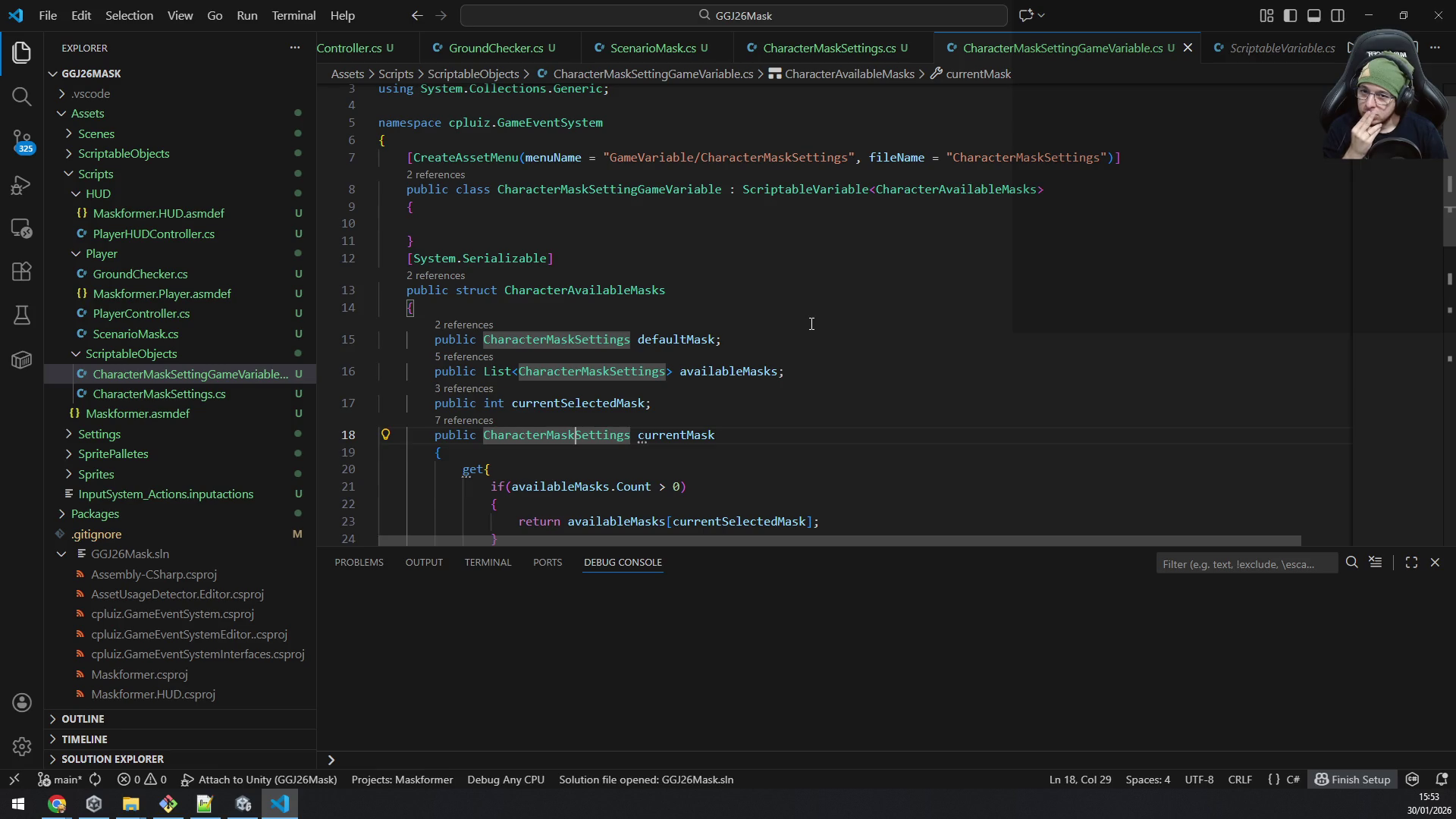
scroll(811, 323, "up", 1)
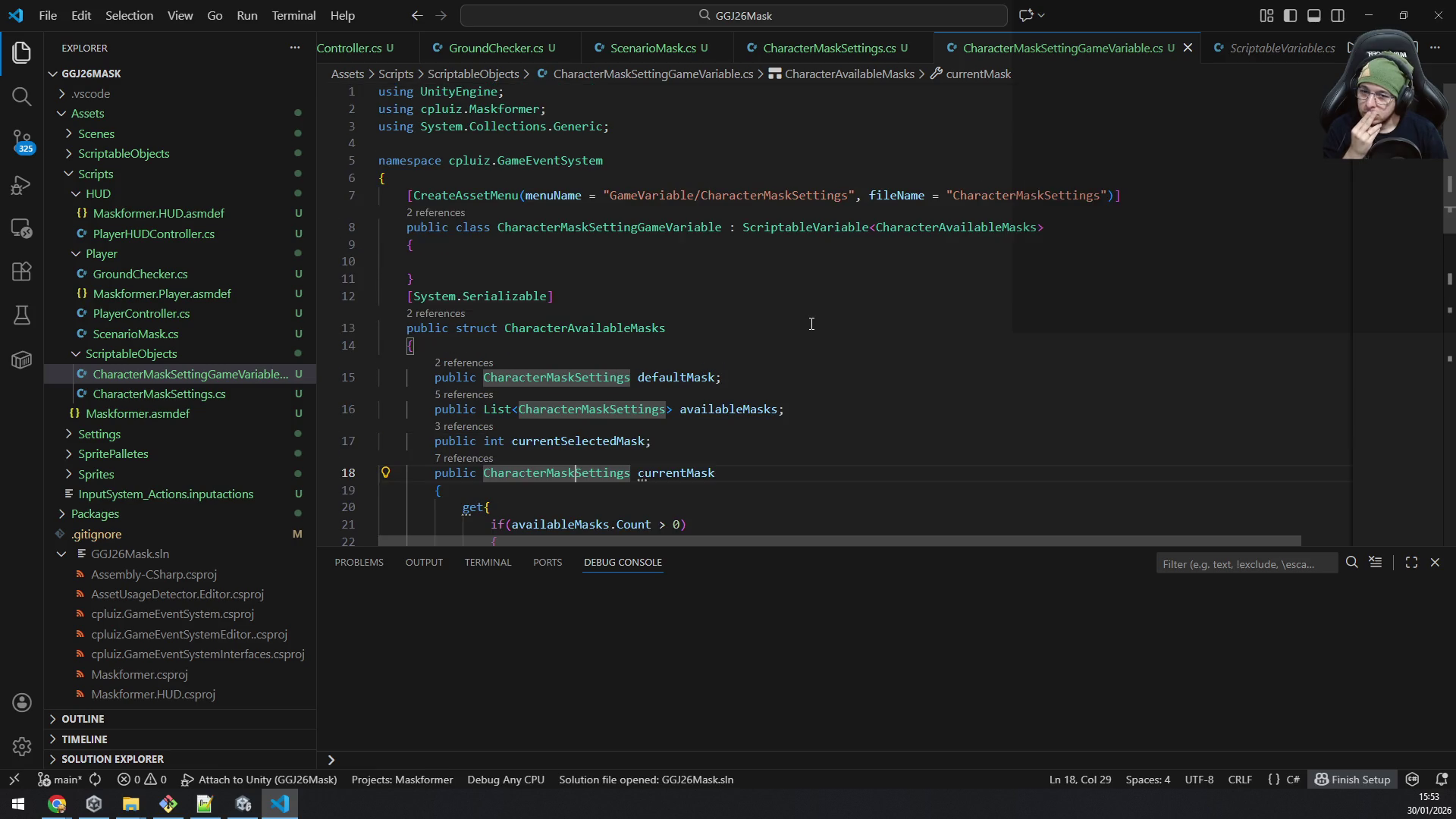
left_click(578, 126)
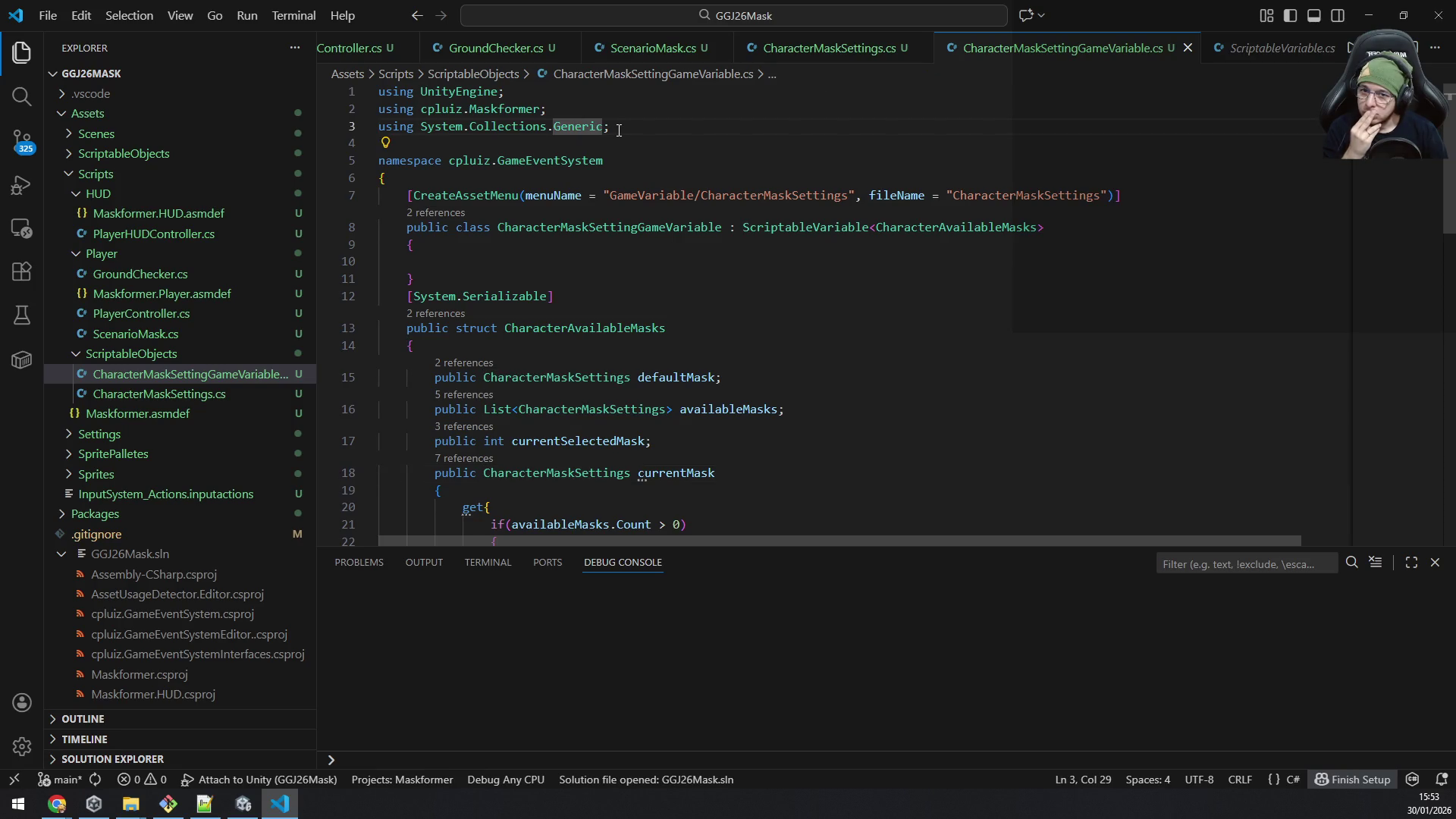
scroll(697, 130, "down", 3)
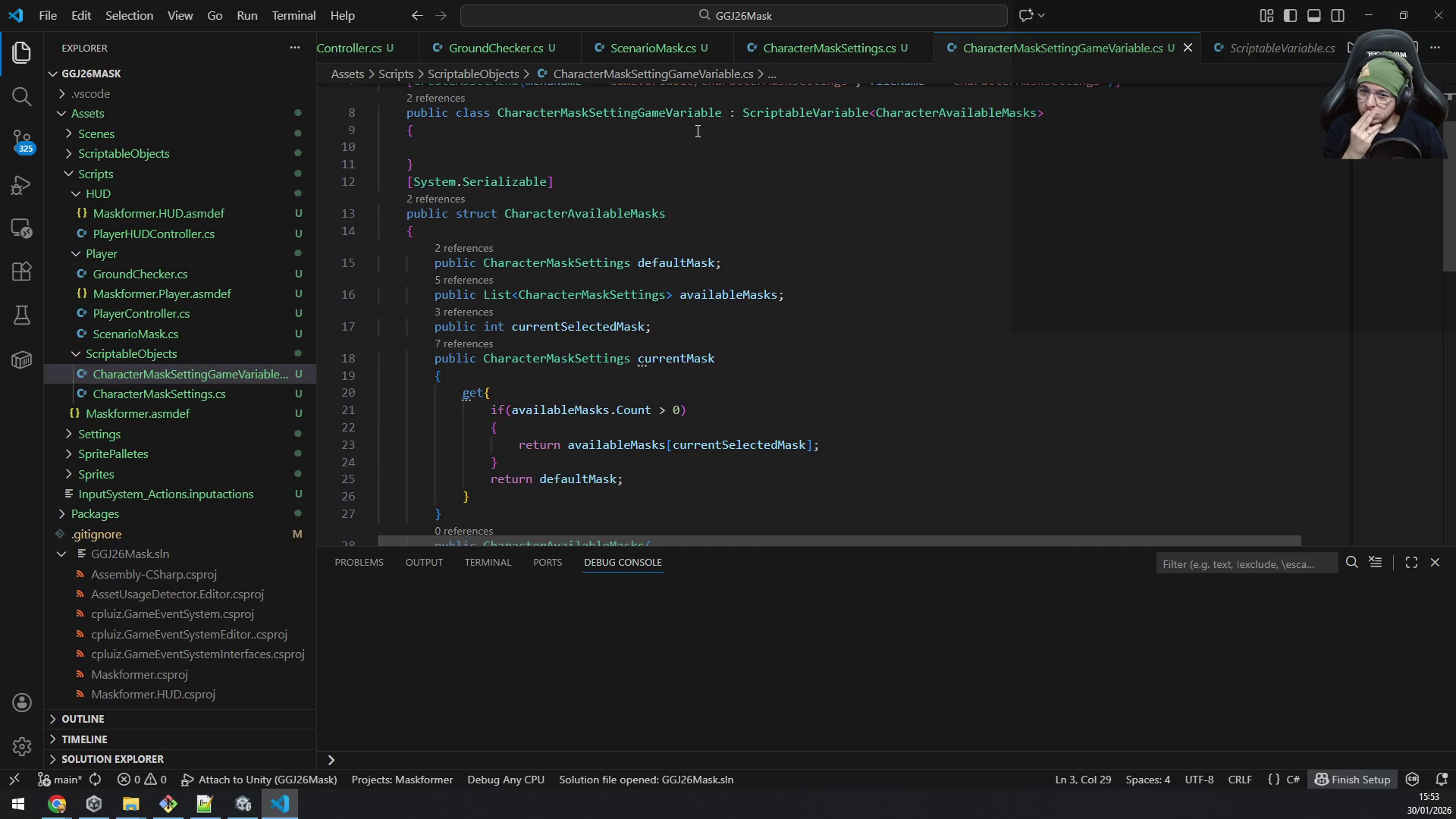
mouse_move(503, 292)
scroll(924, 326, "down", 3)
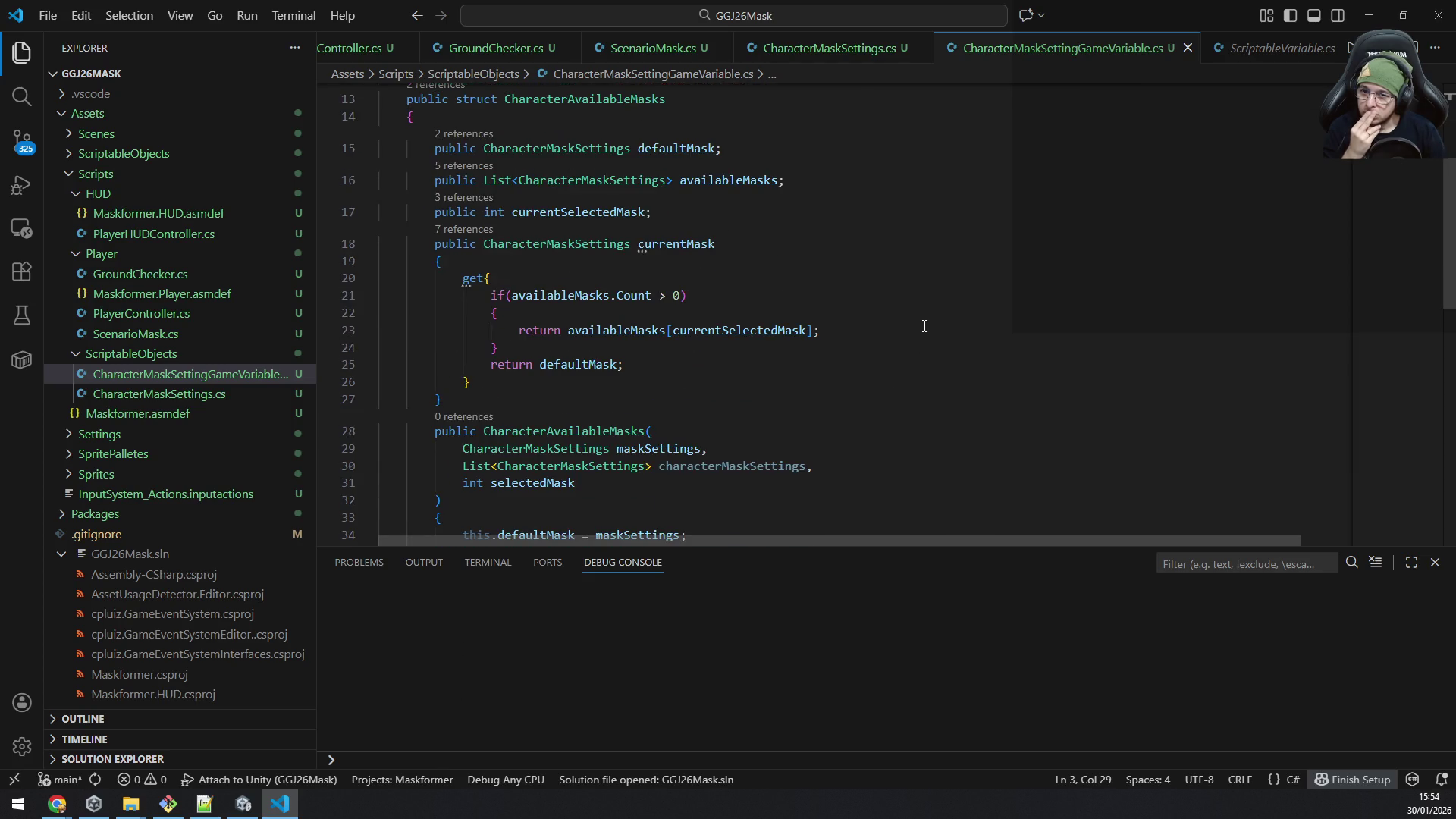
scroll(923, 326, "up", 2)
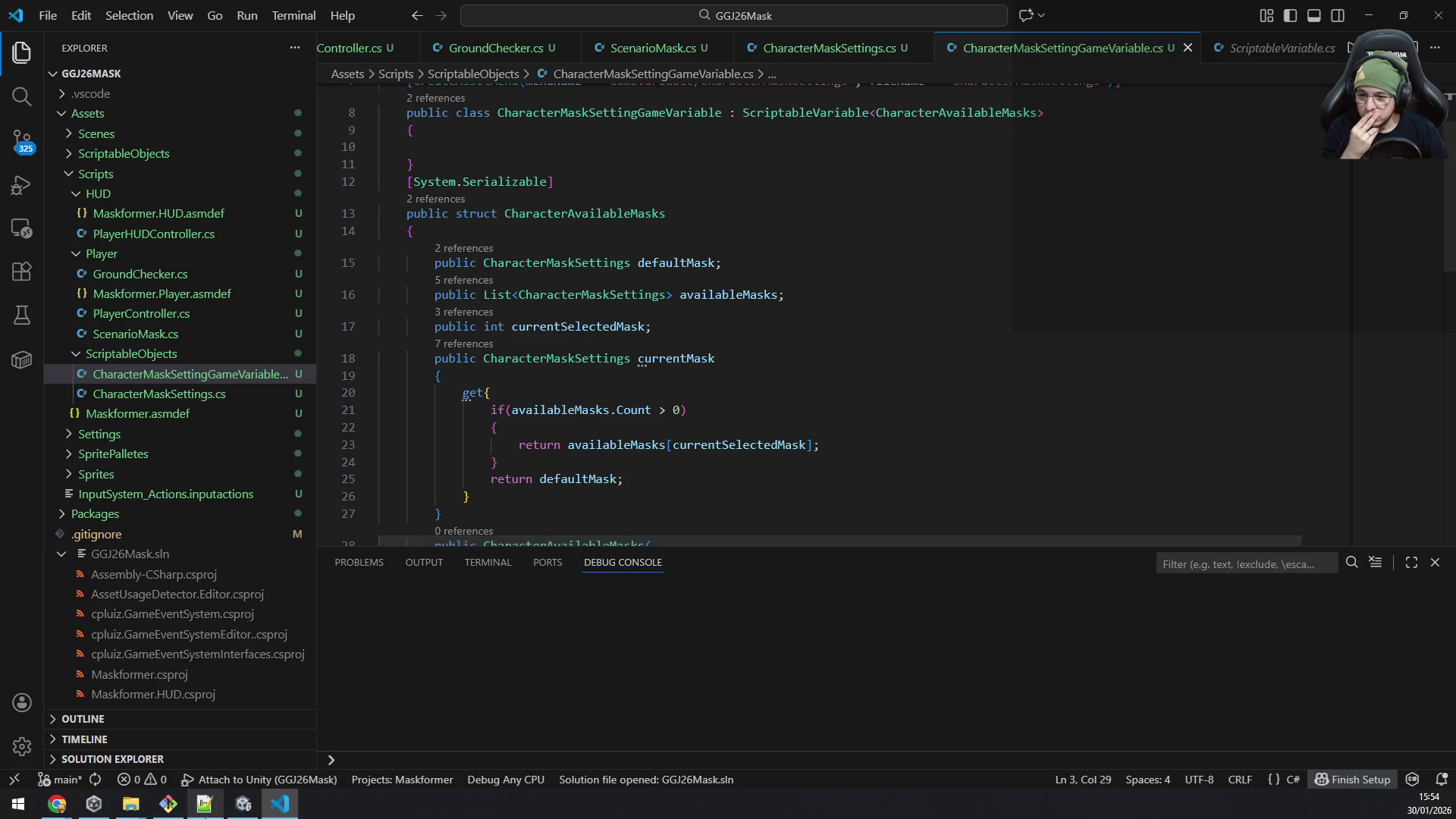
Step: Check the git status showing the modified .gitignore and untracked folders, then return to Unity
left_click(174, 812)
left_click(174, 811)
left_click(174, 811)
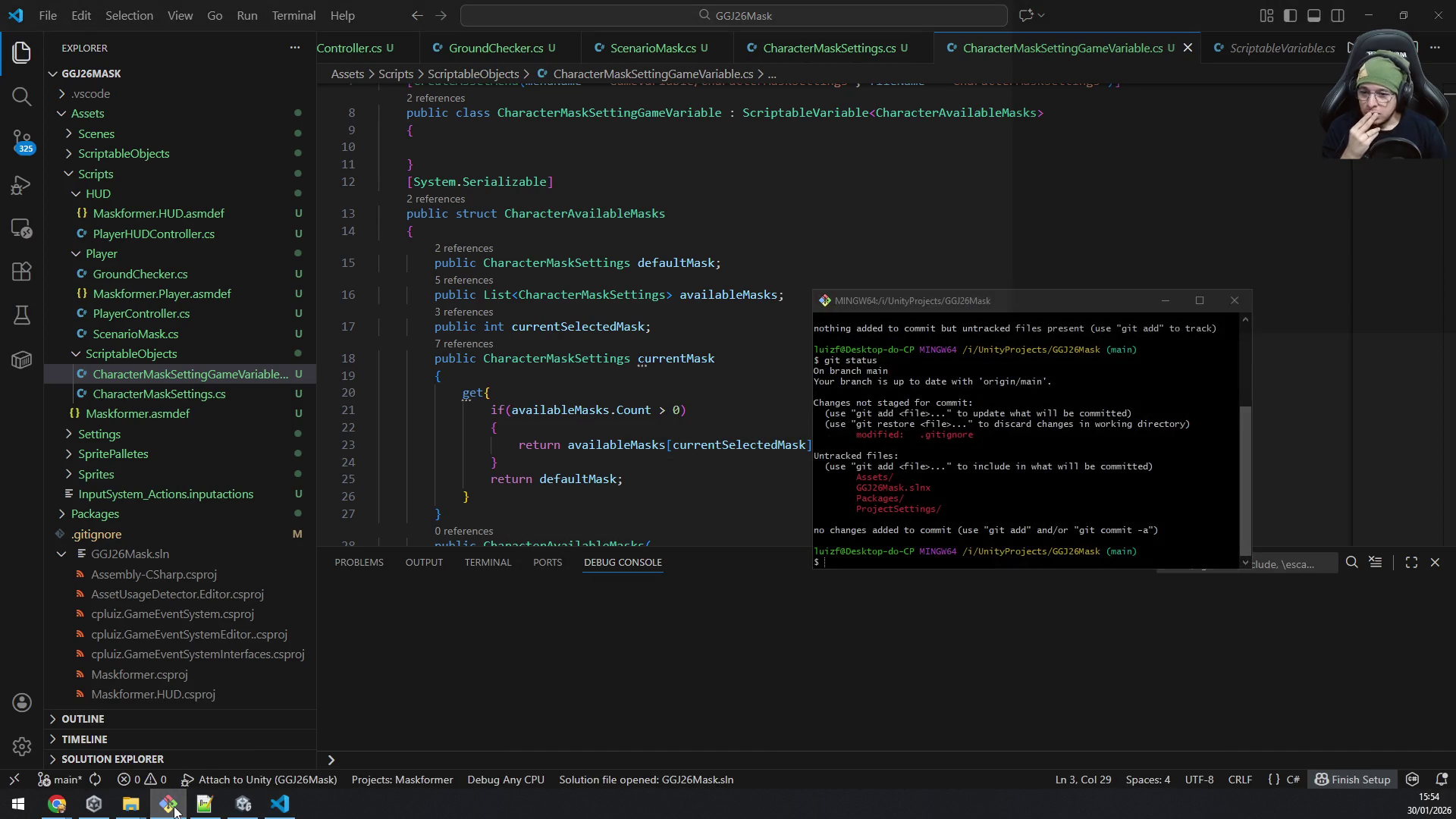
left_click(170, 805)
left_click(235, 805)
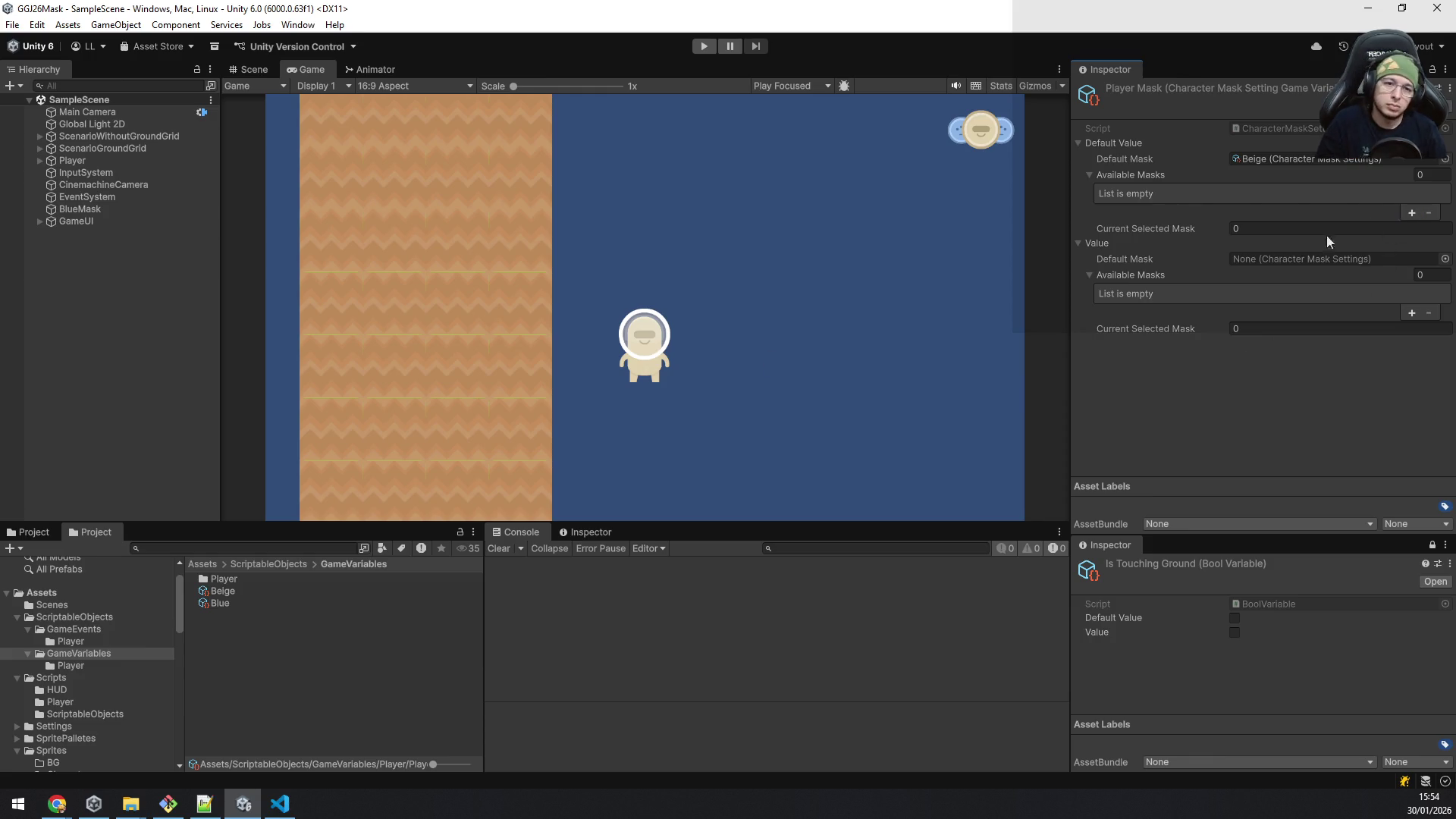
Step: Confirm the Player Controller's Mask Settings points to PlayerMask, and open the PlayerMask asset
key("alt+Tab")
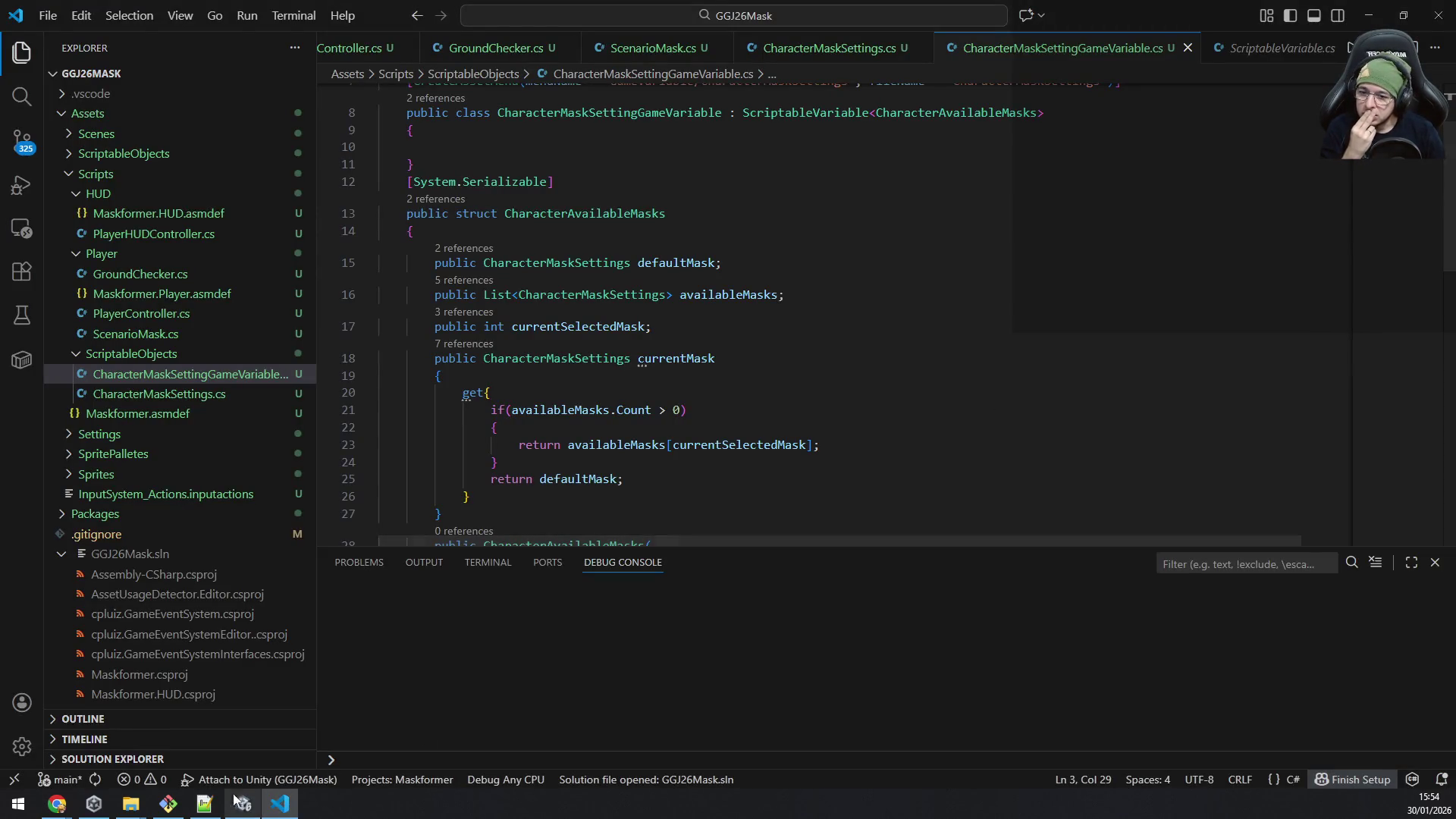
left_click(281, 806)
left_click(157, 195)
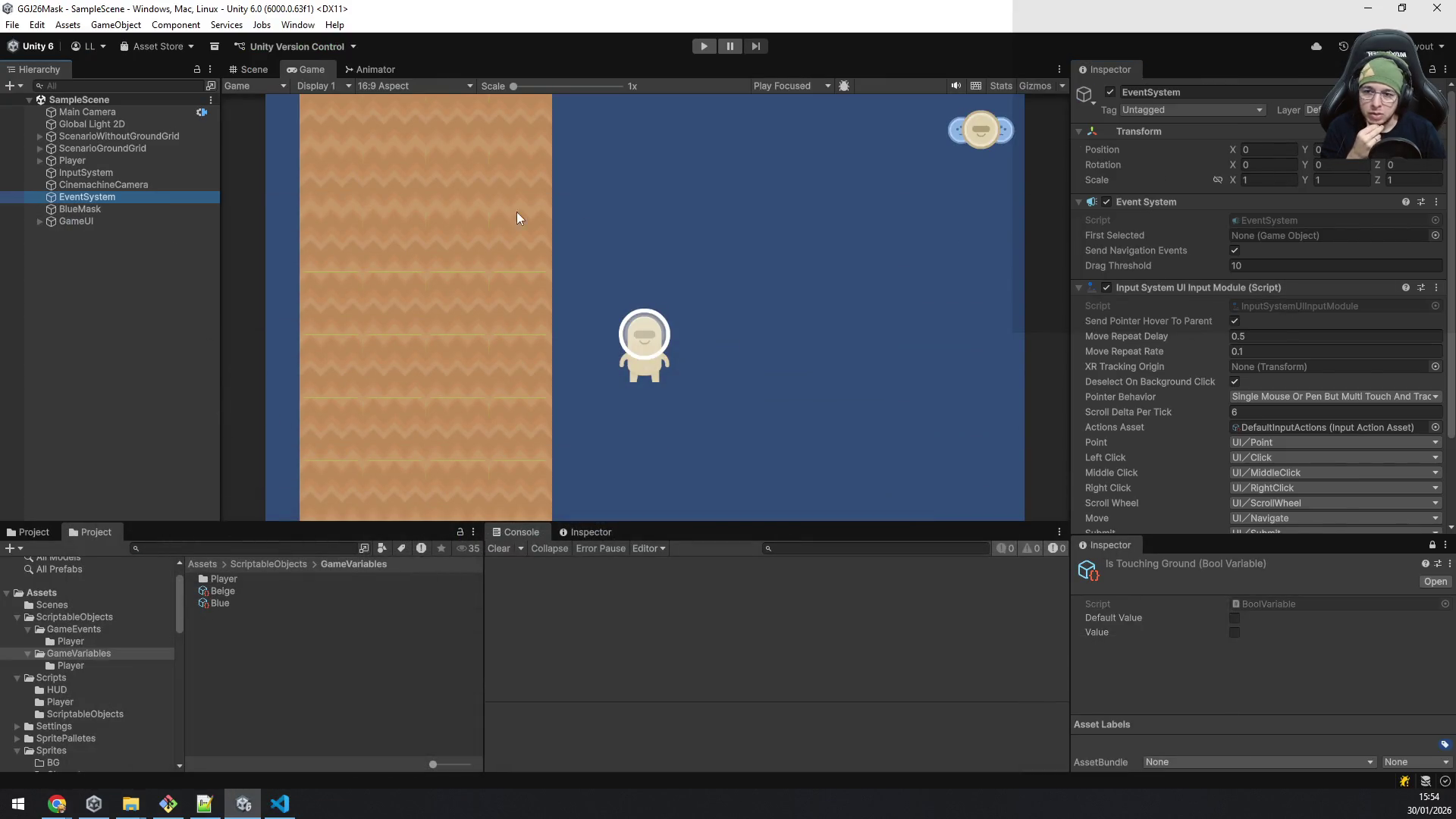
left_click(102, 162)
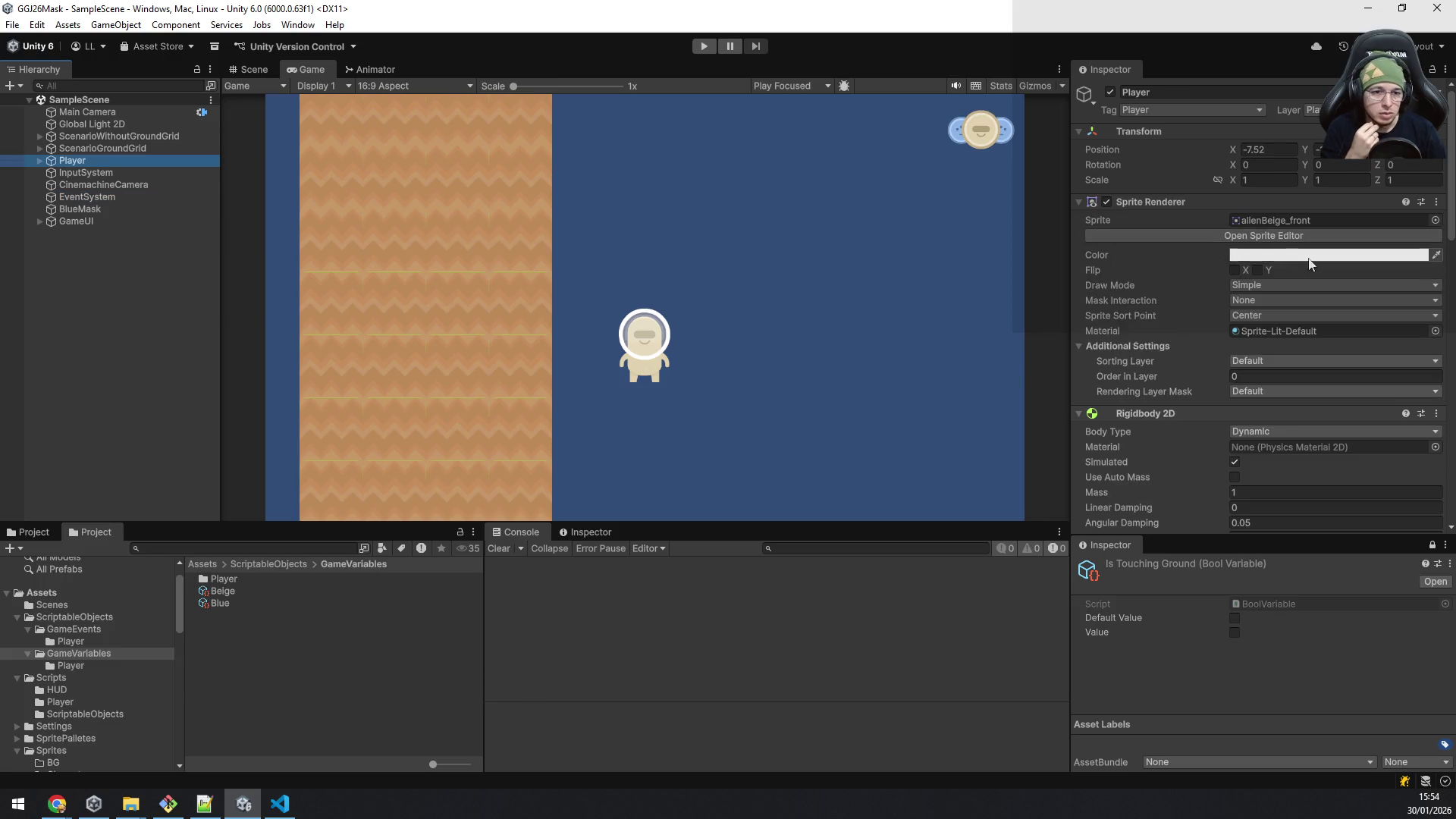
scroll(1324, 293, "down", 5)
scroll(1323, 293, "down", 10)
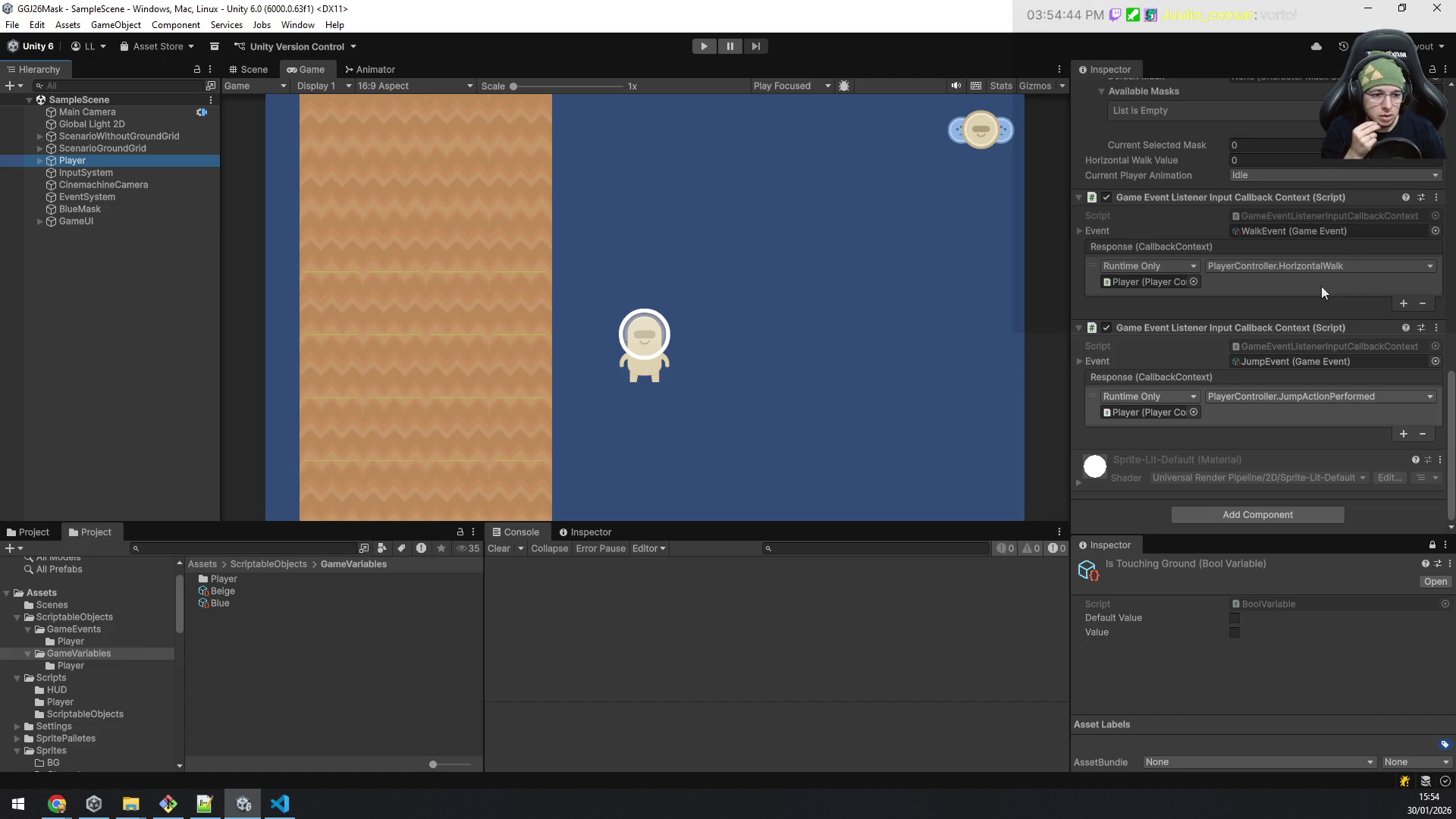
scroll(1319, 284, "up", 8)
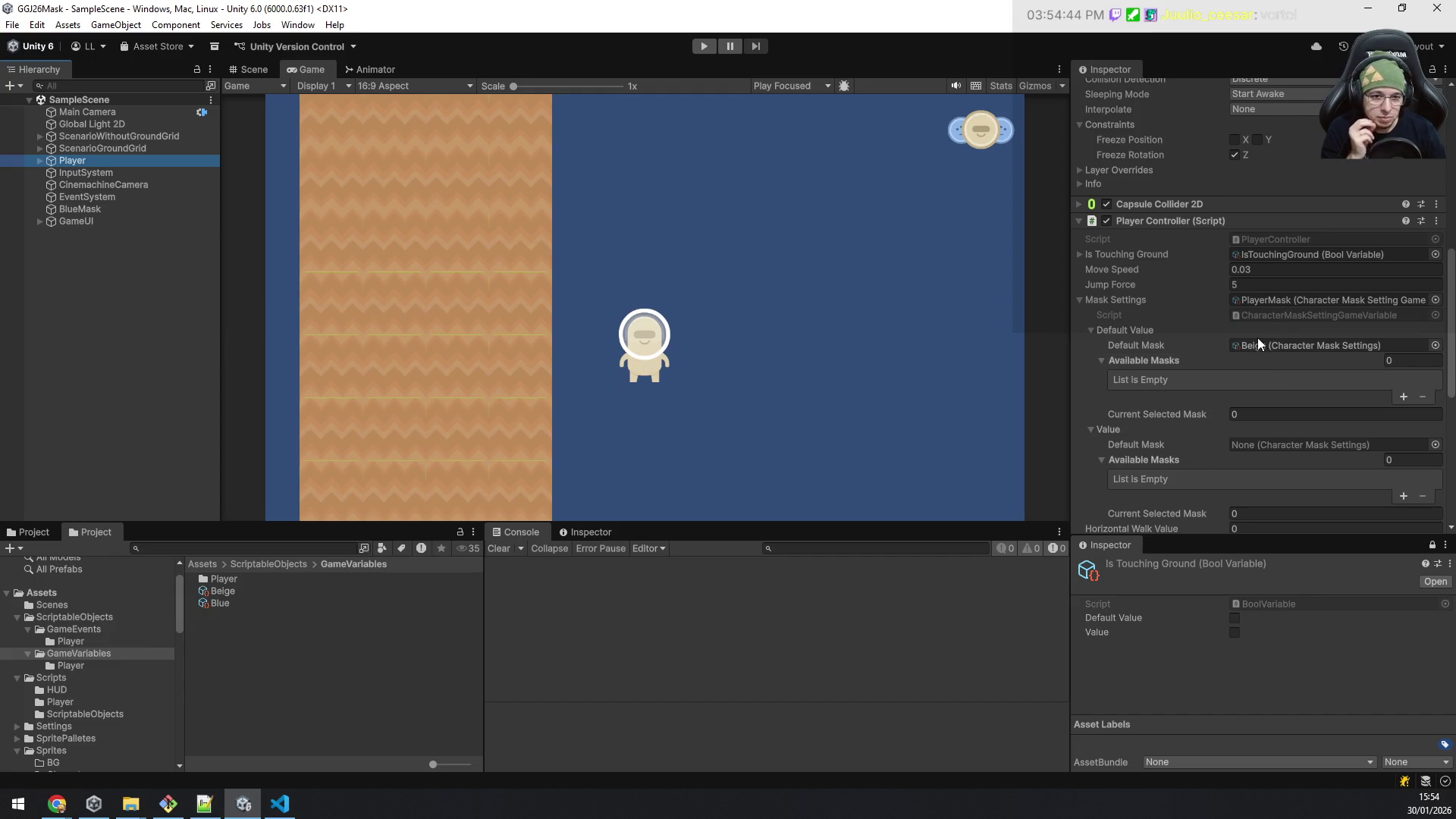
left_click(1258, 303)
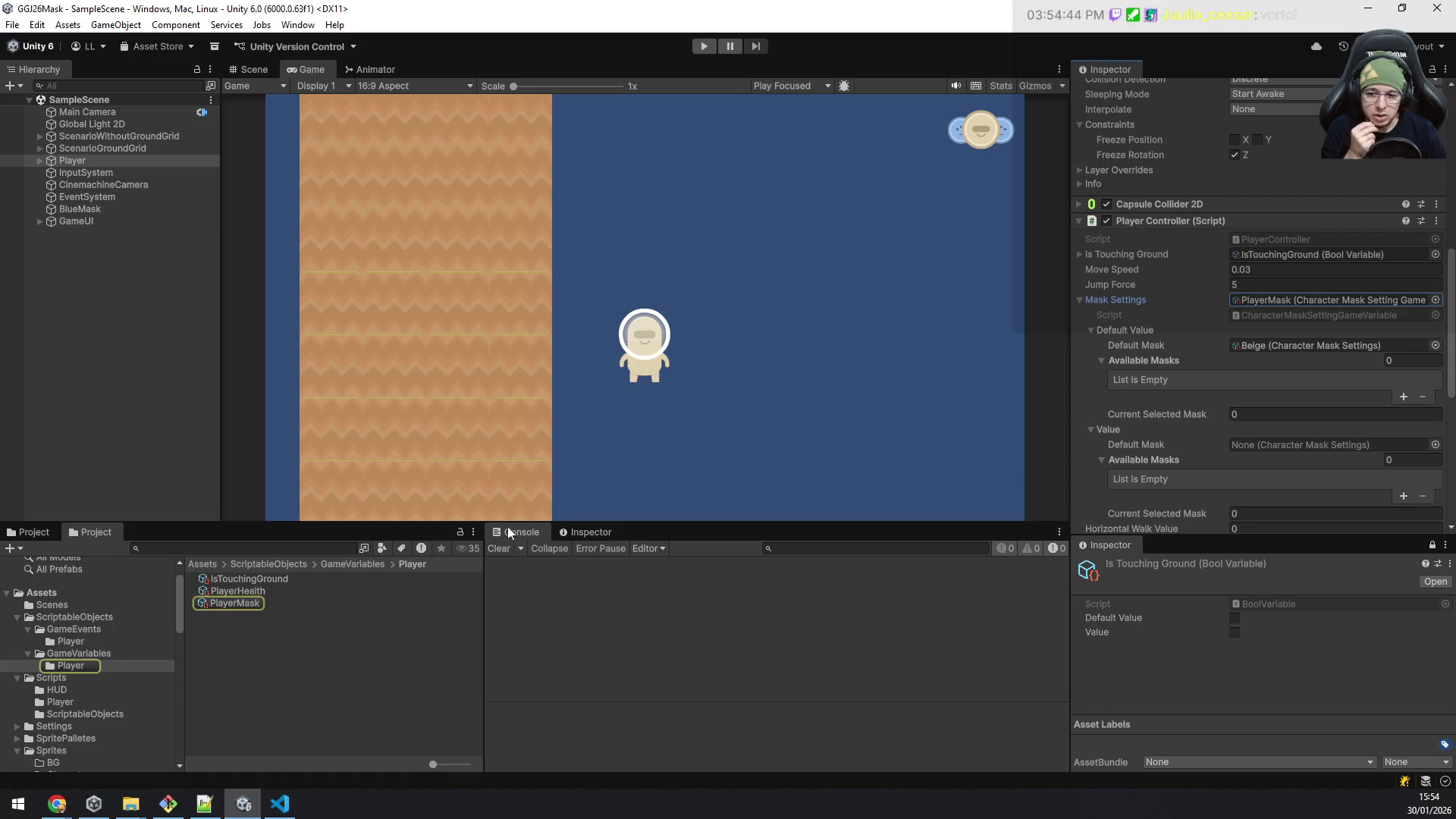
left_click(230, 602)
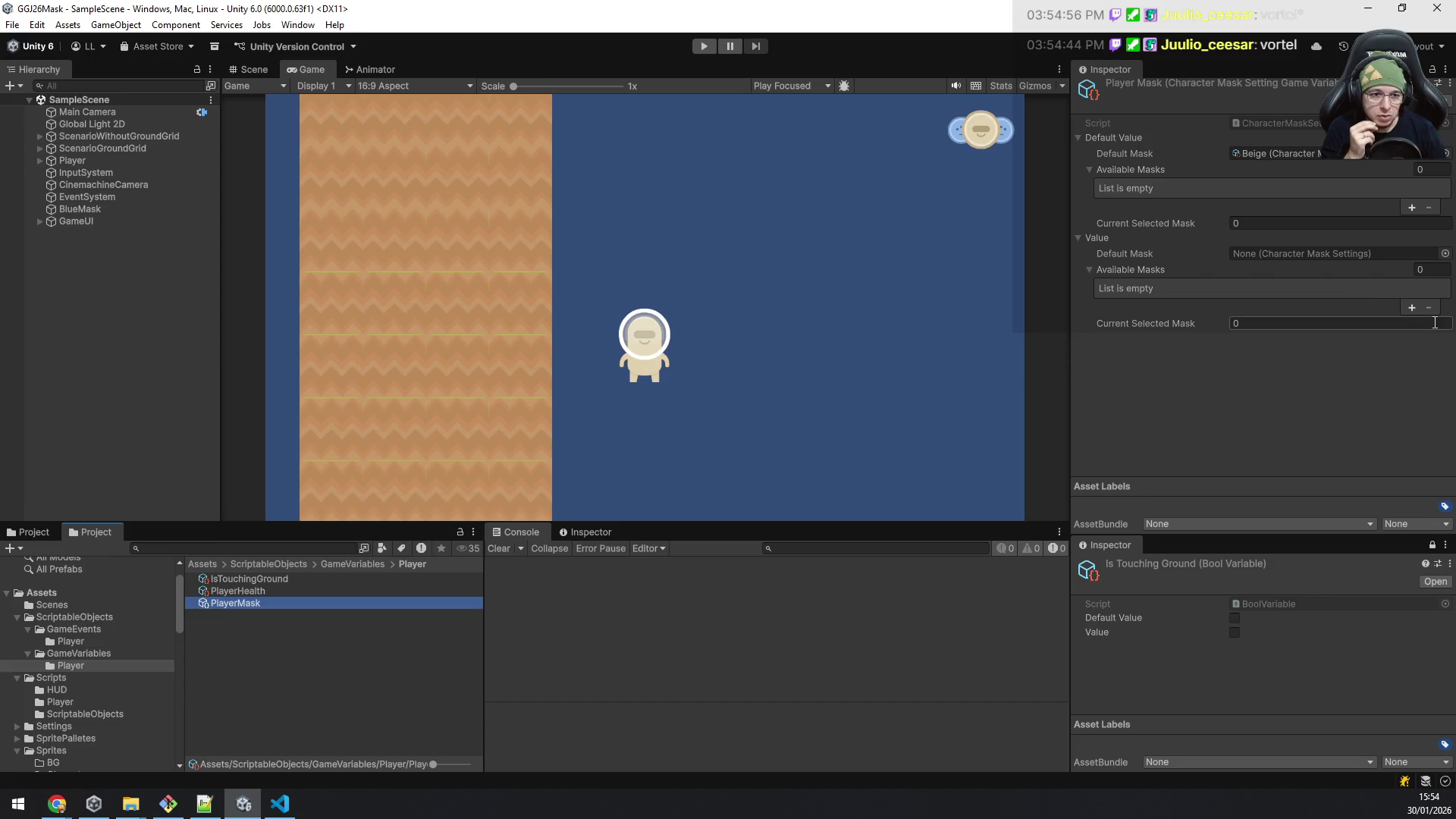
Step: Add and remove test entries in the Available Masks lists, then switch back to VS Code
left_click(1411, 308)
left_click(1429, 308)
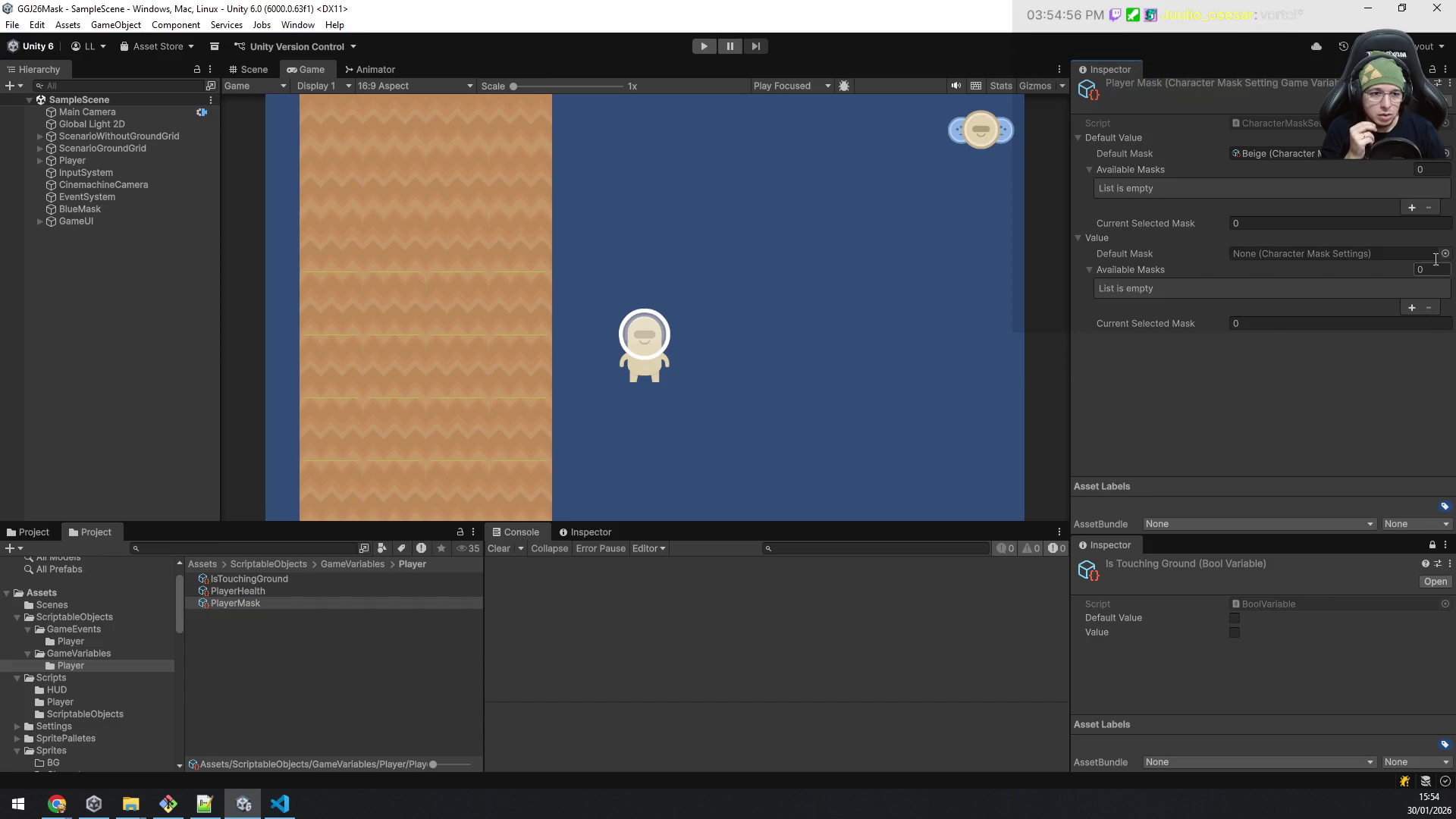
left_click(1411, 208)
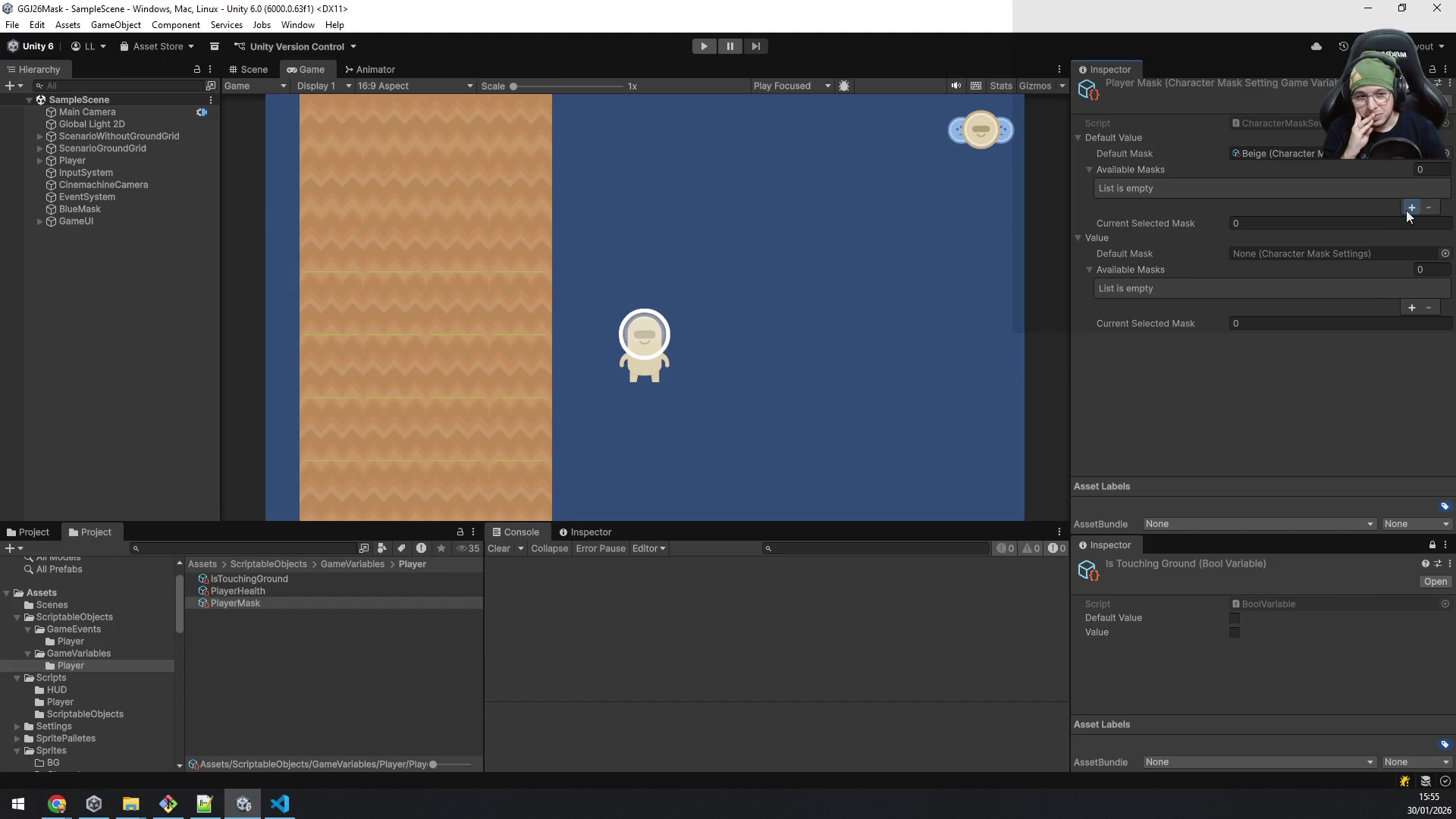
left_click(280, 803)
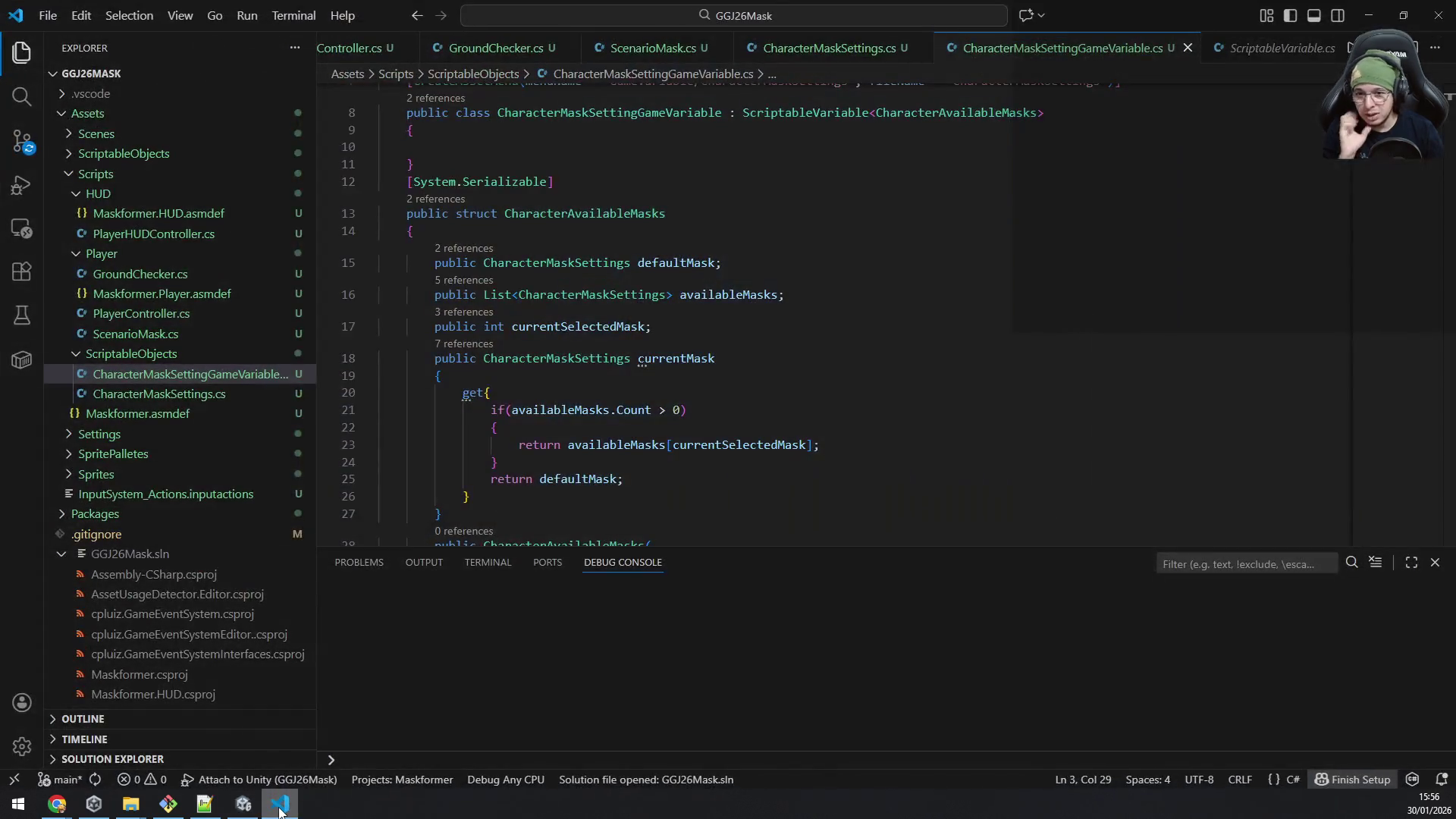
scroll(731, 329, "up", 3)
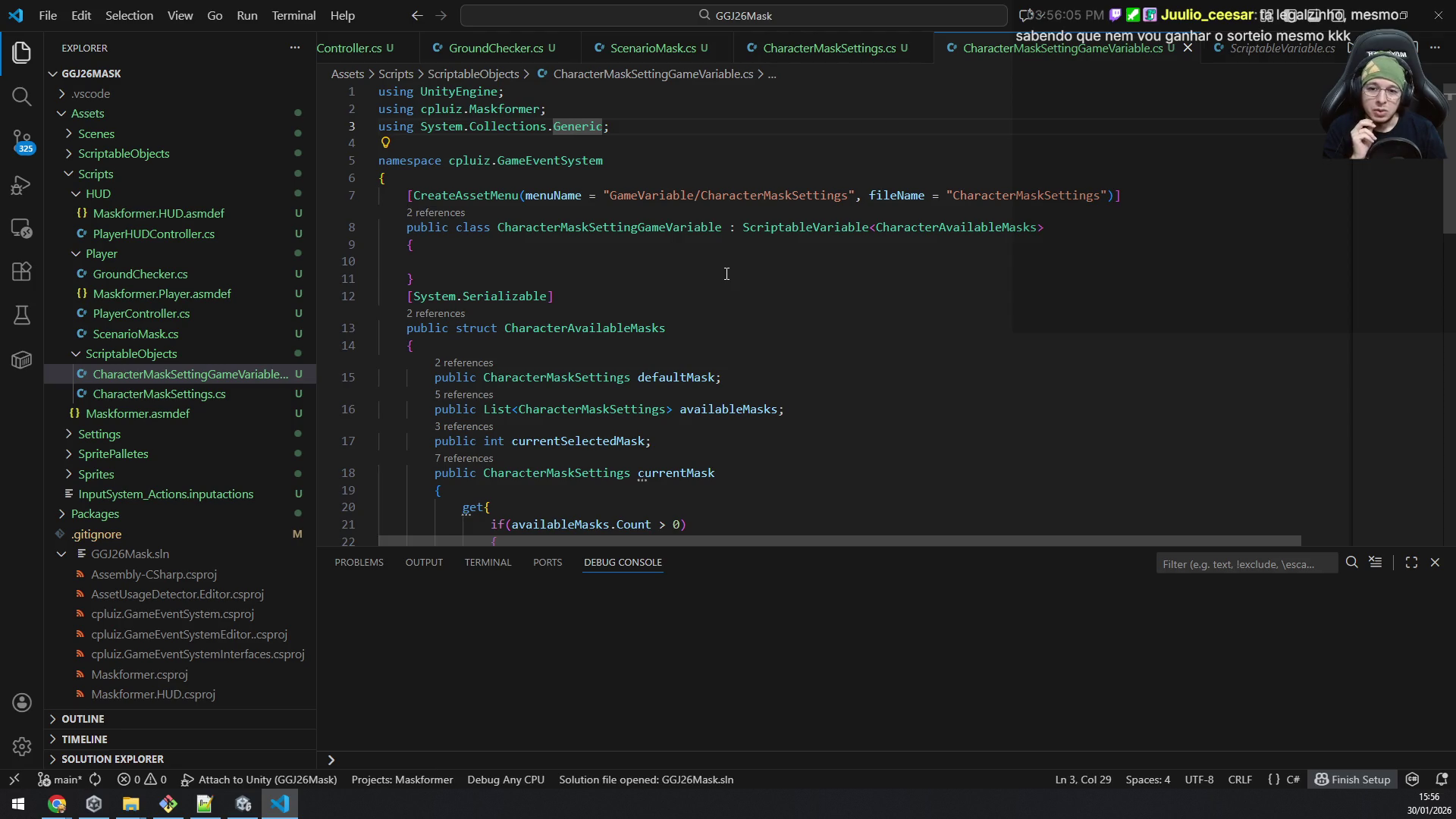
scroll(726, 274, "down", 3)
scroll(726, 273, "down", 4)
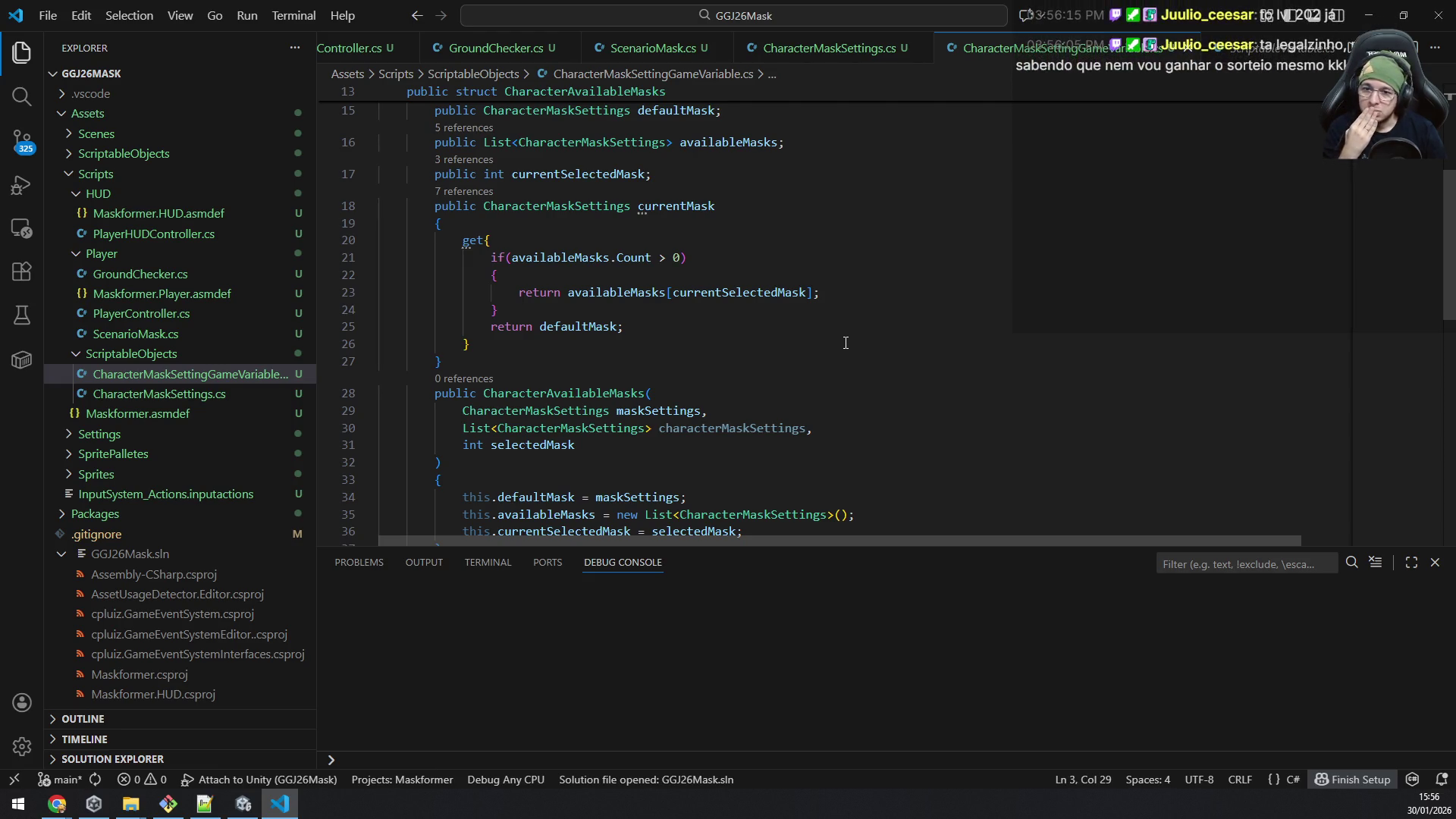
left_click(894, 311)
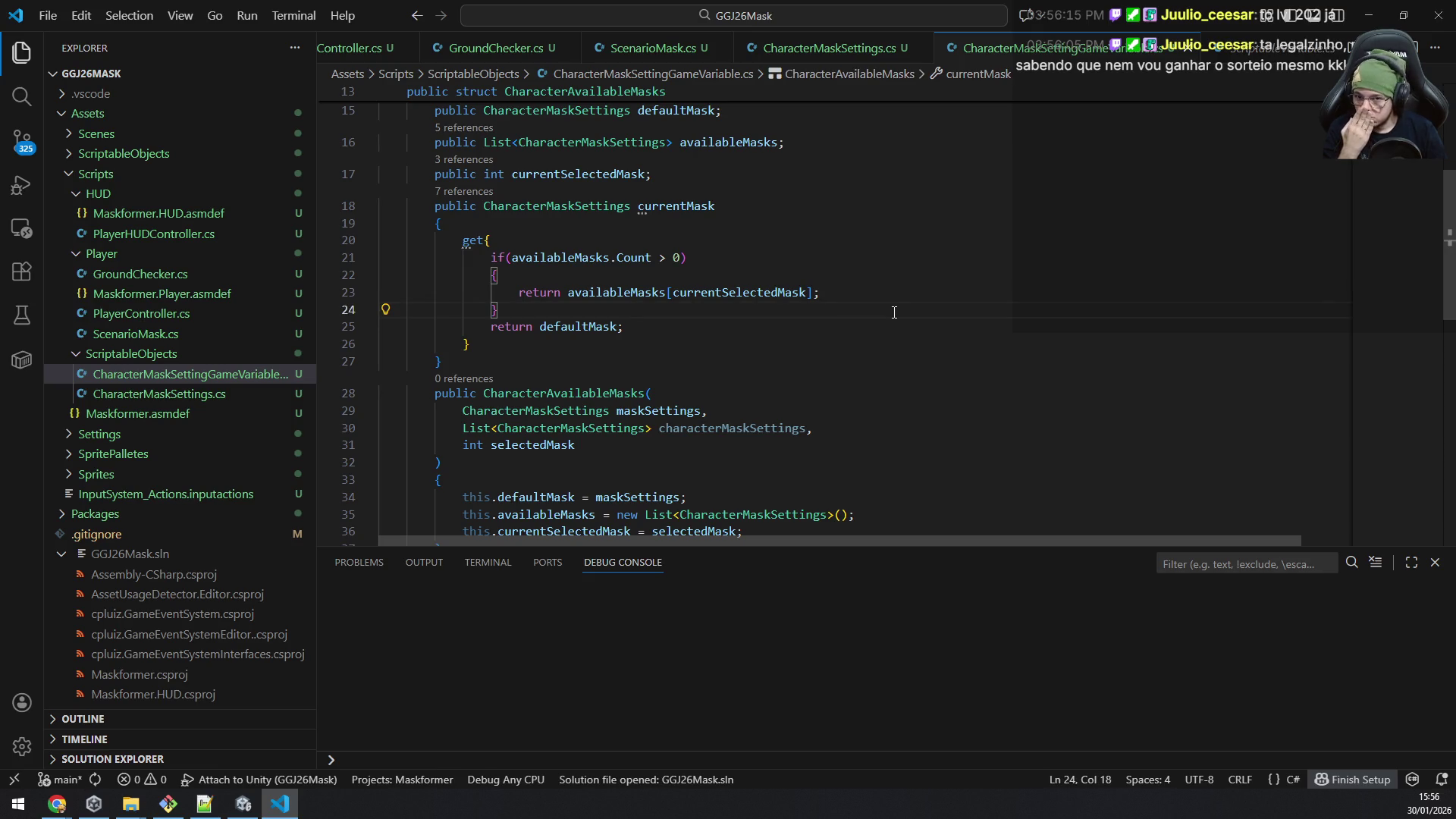
left_click(576, 206)
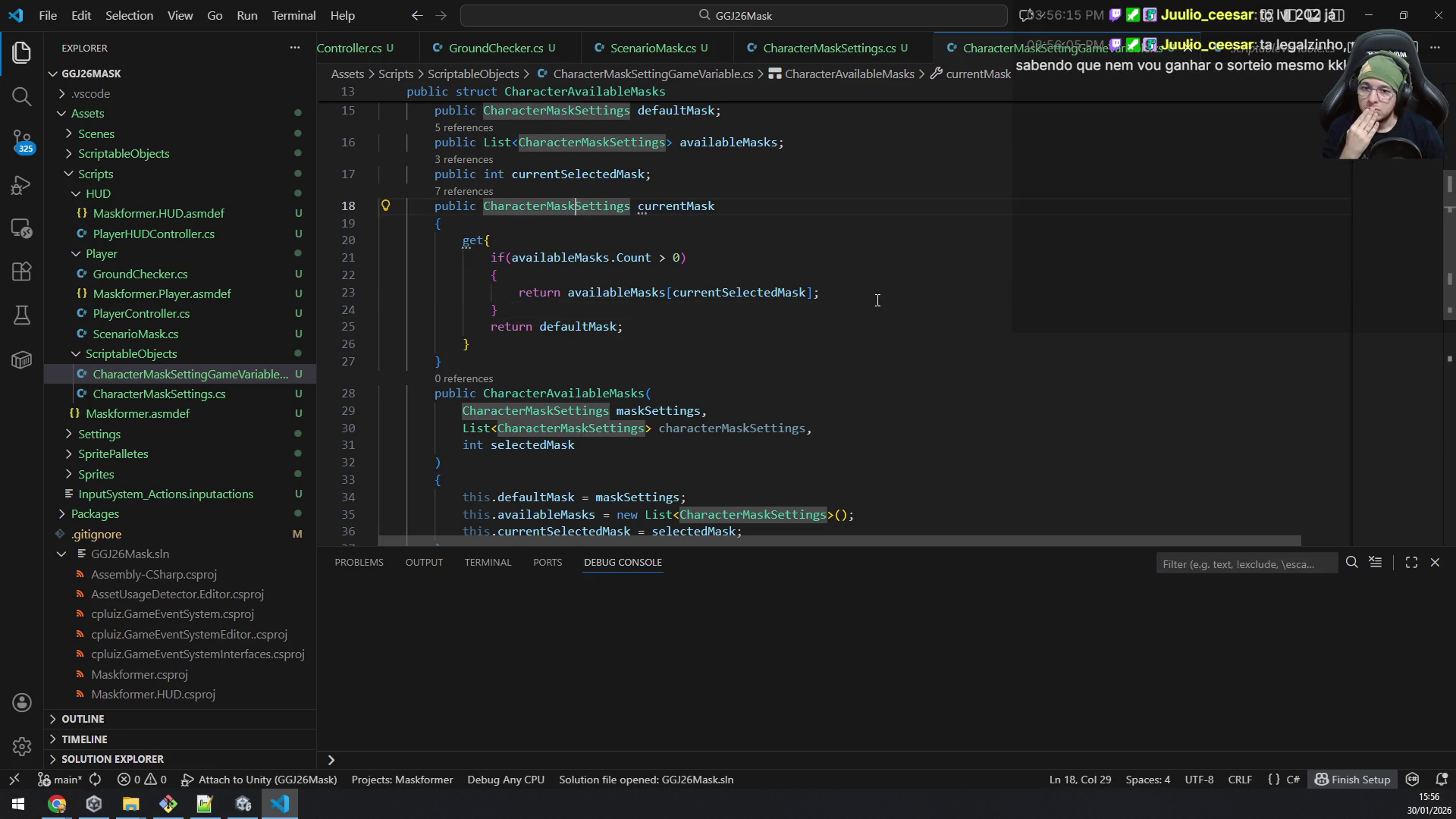
scroll(918, 348, "up", 3)
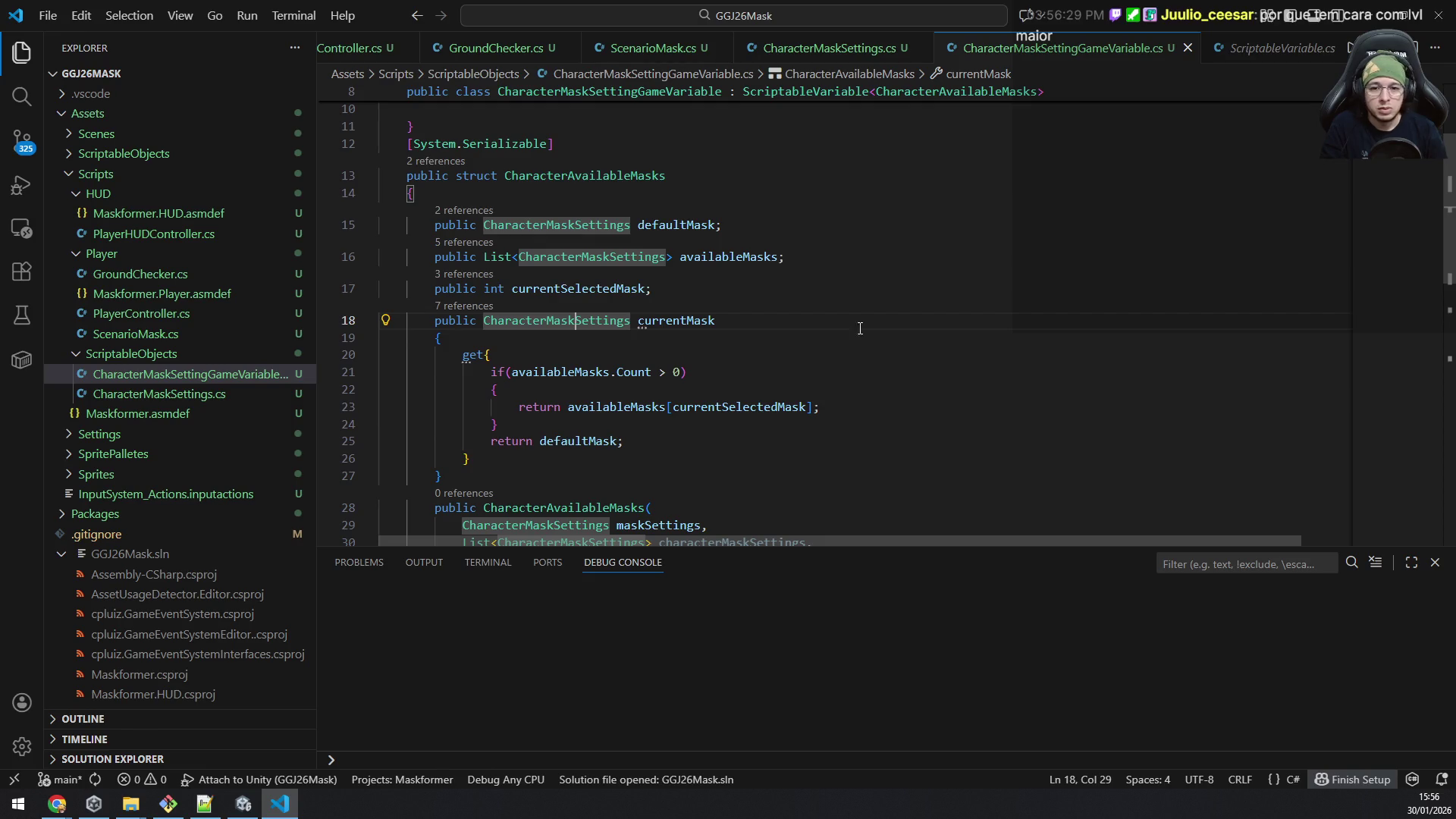
left_click(836, 335)
scroll(840, 367, "down", 2)
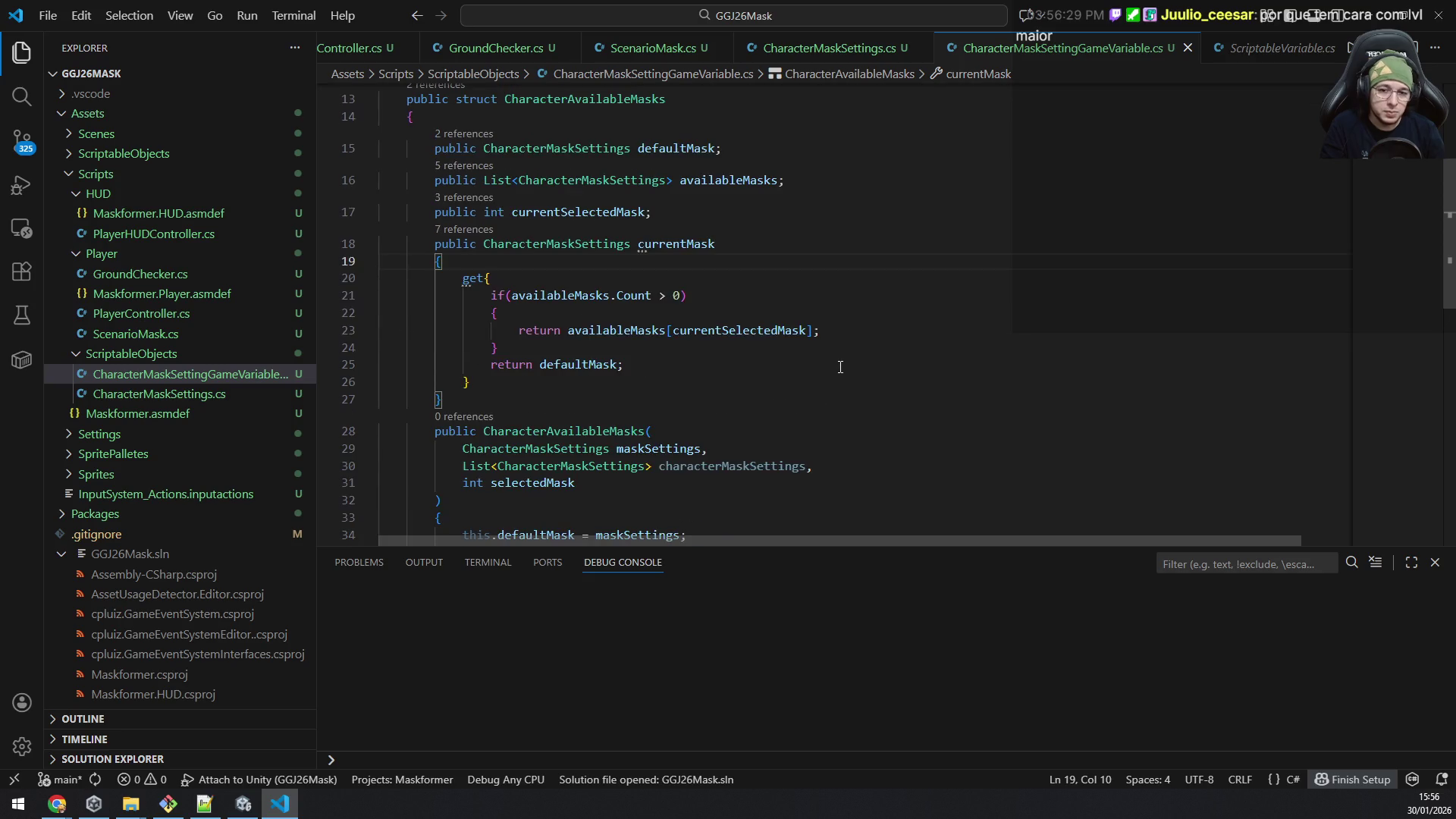
scroll(840, 367, "down", 2)
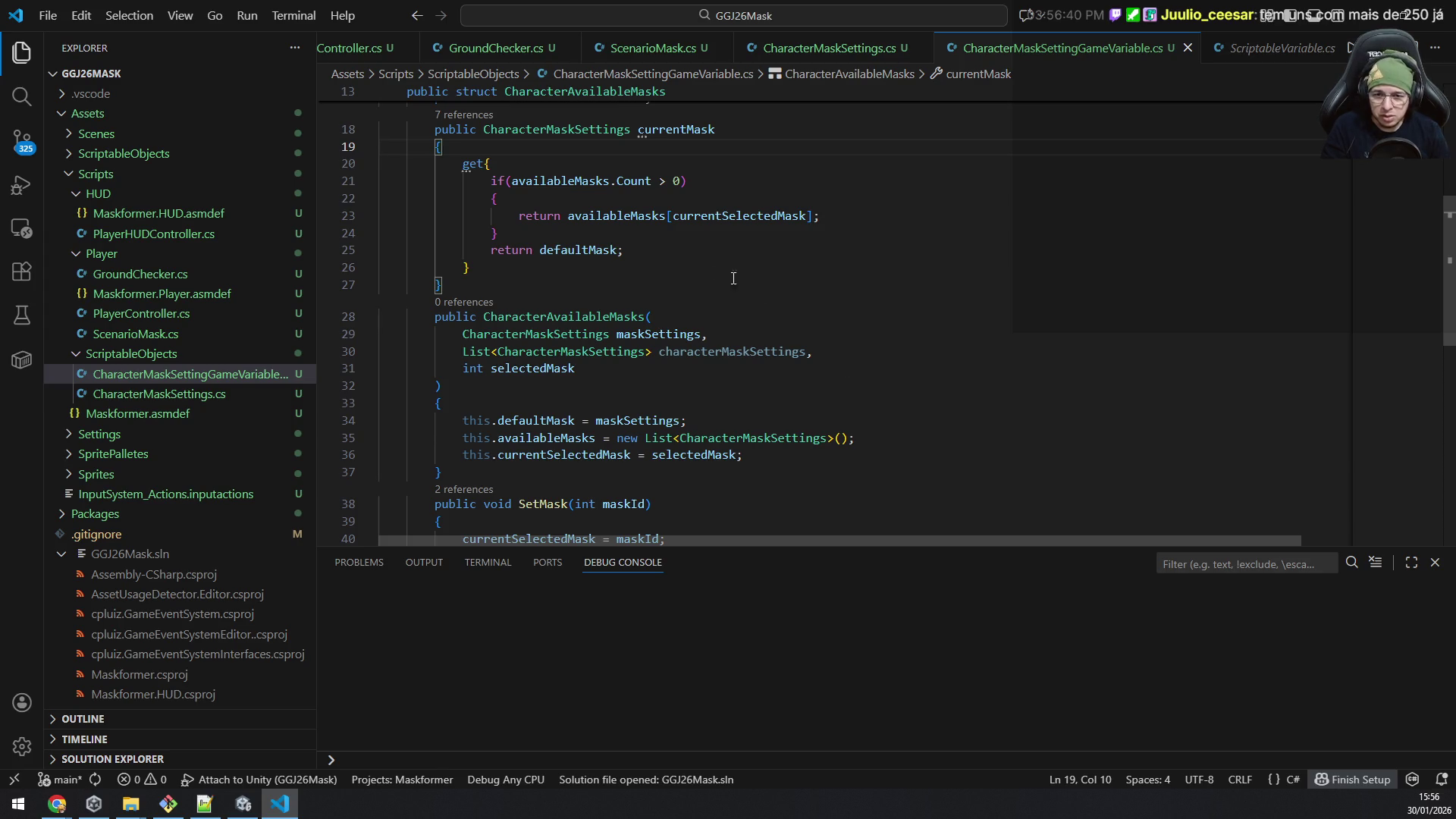
left_click(616, 316)
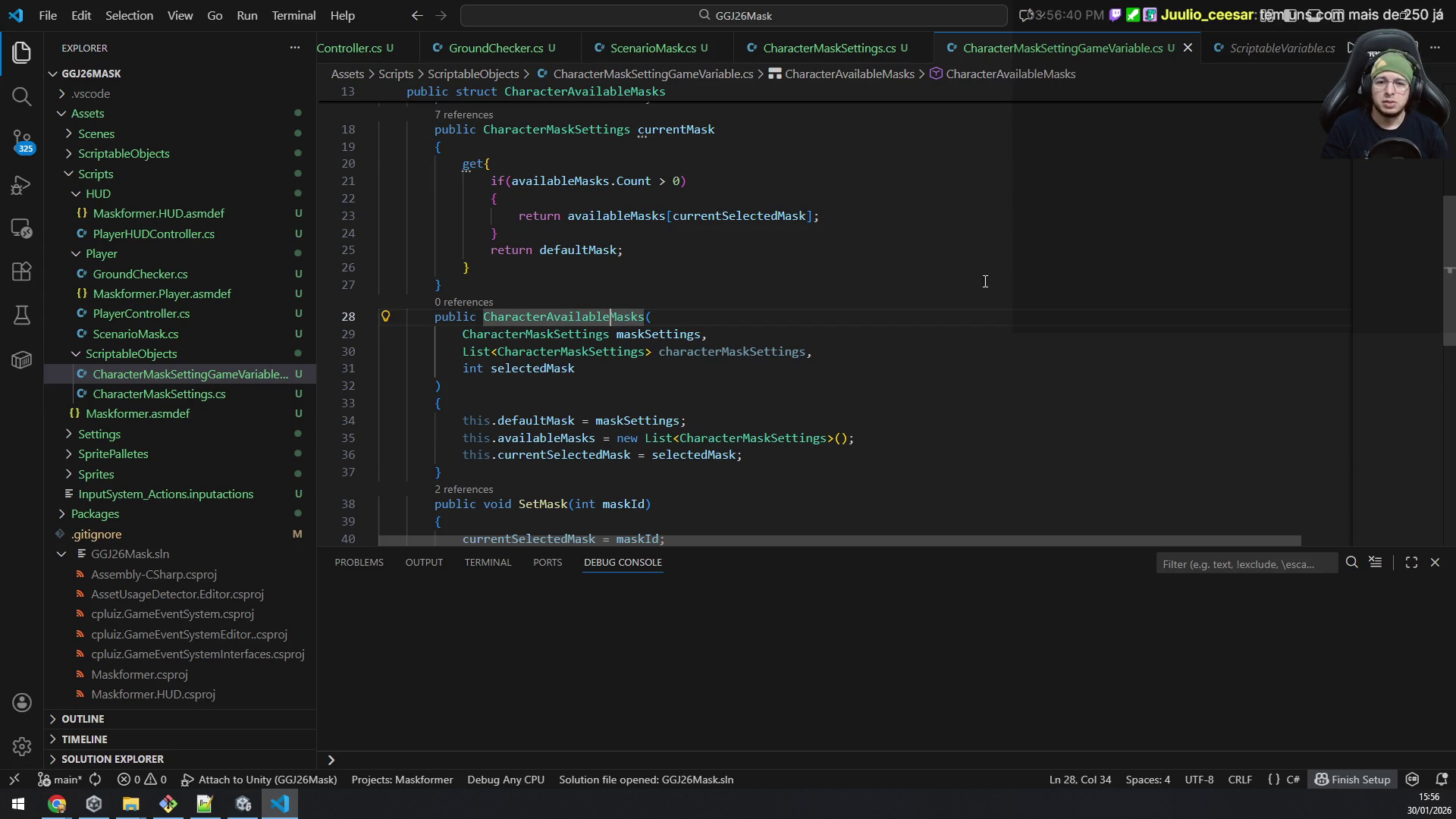
left_click(849, 357)
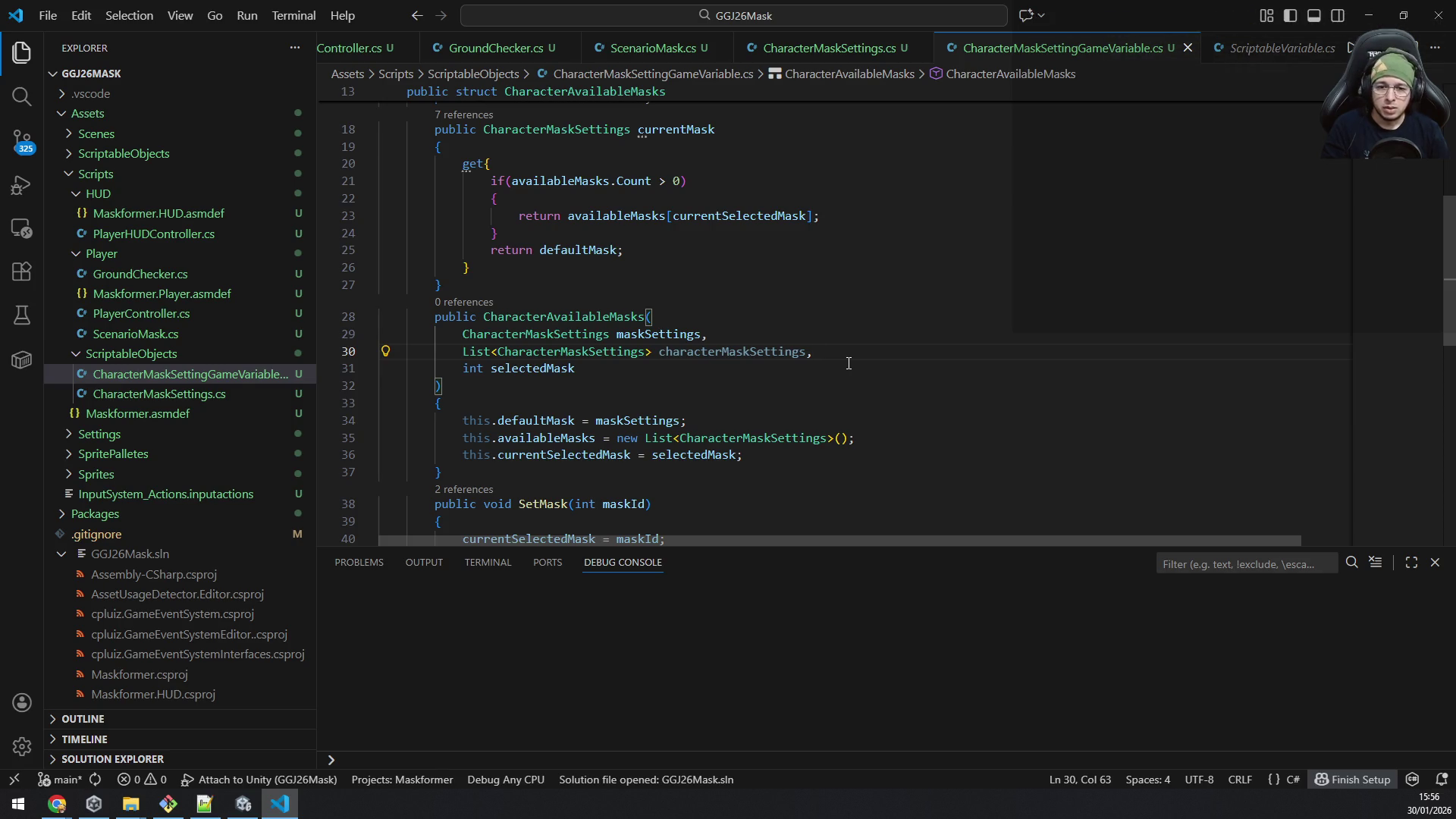
Step: Pass characterMaskSettings into new List<CharacterMaskSettings>() in the constructor, save, and switch to Unity
left_click(852, 448)
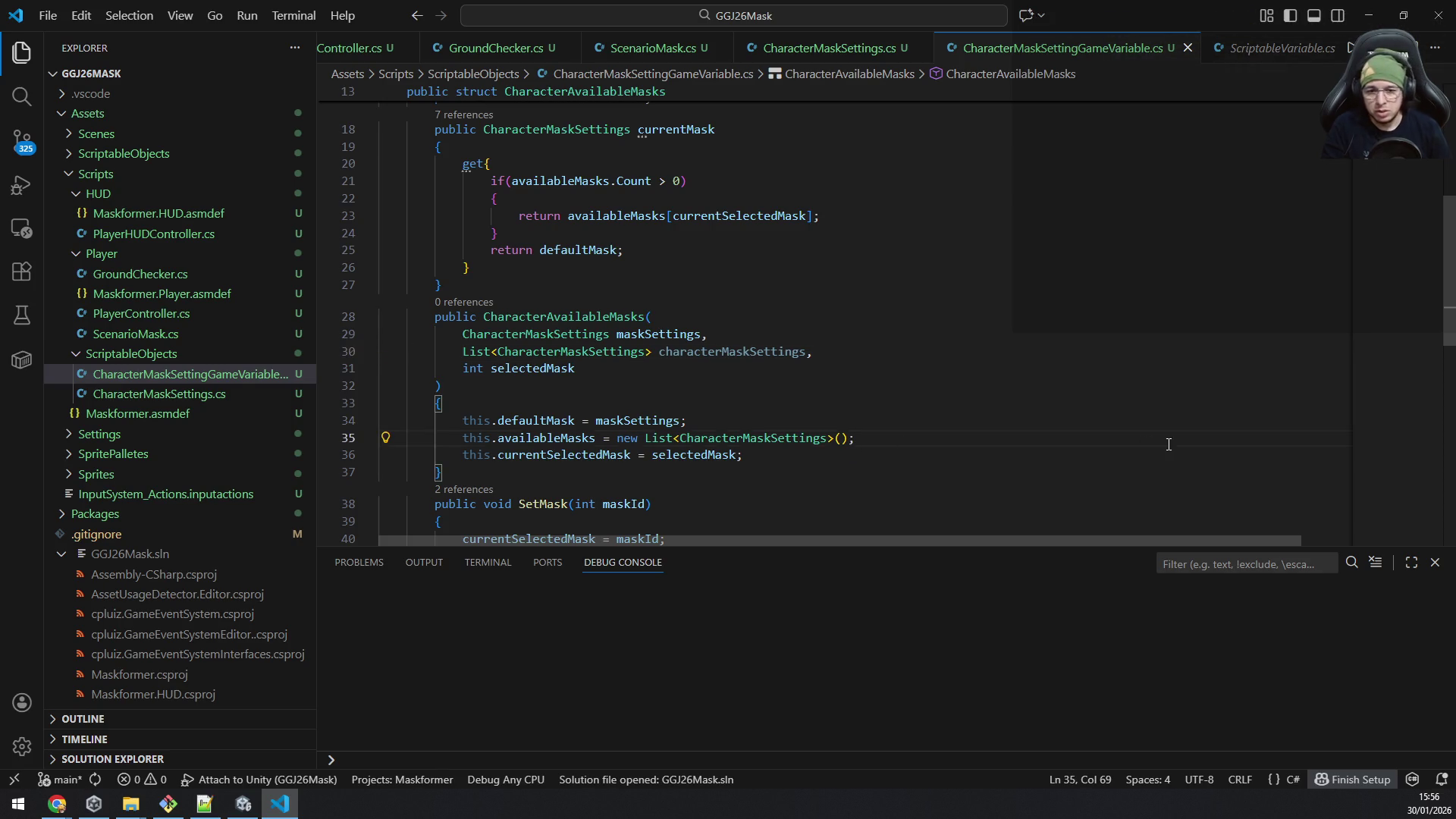
key("Left")
key("Left")
type("char")
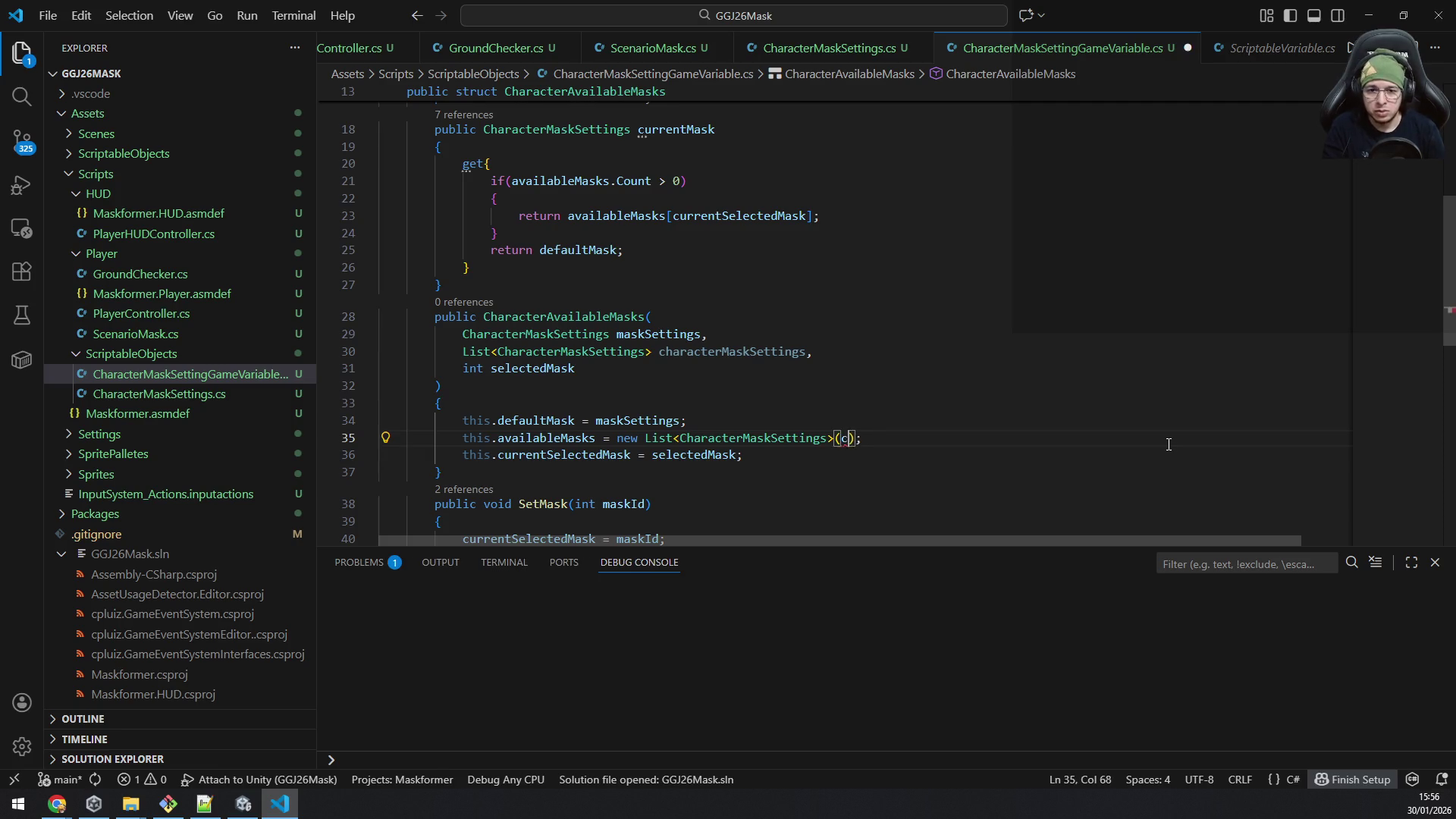
type("ac")
key("Tab")
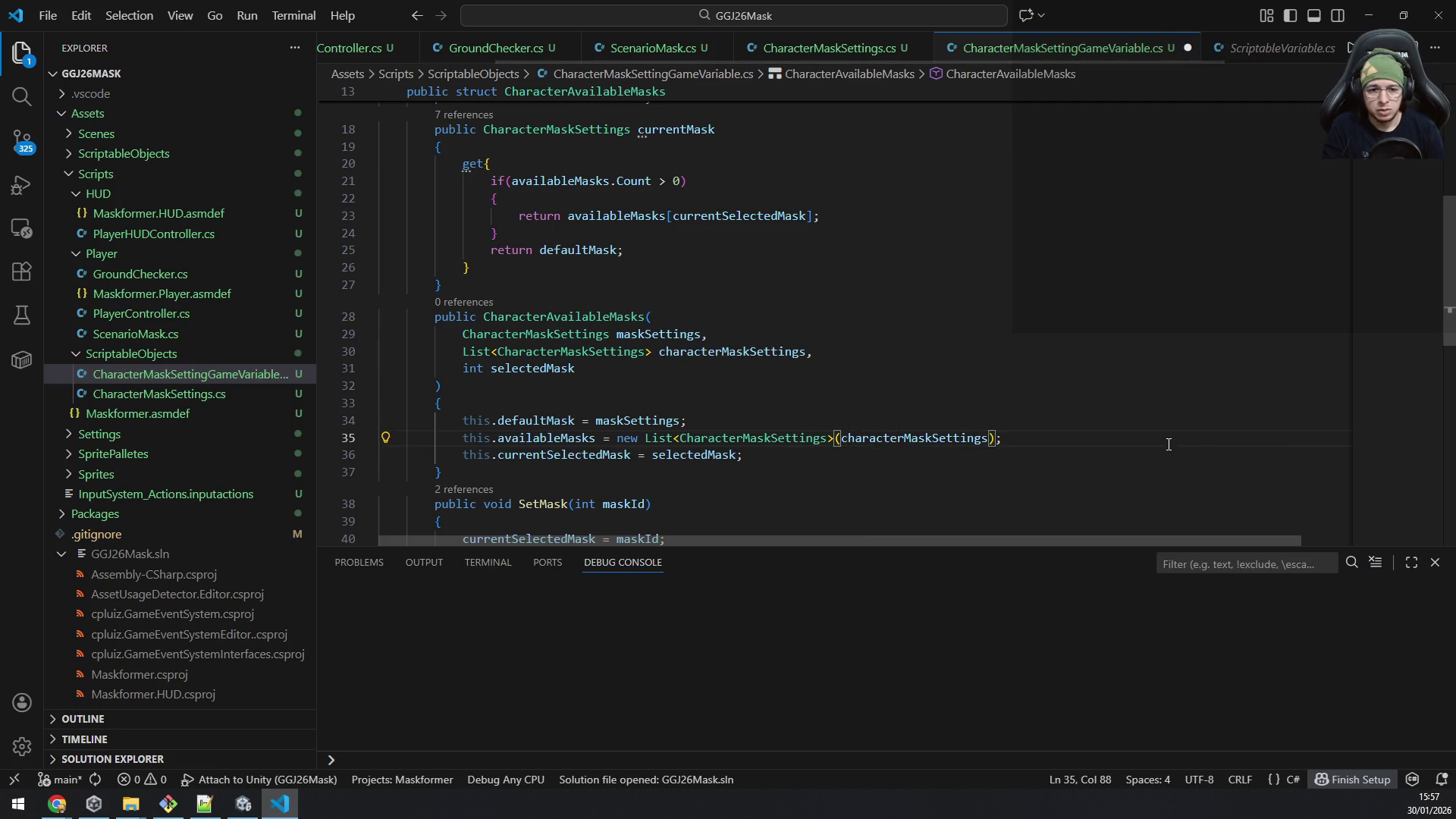
left_click(1060, 367)
key("ctrl+s")
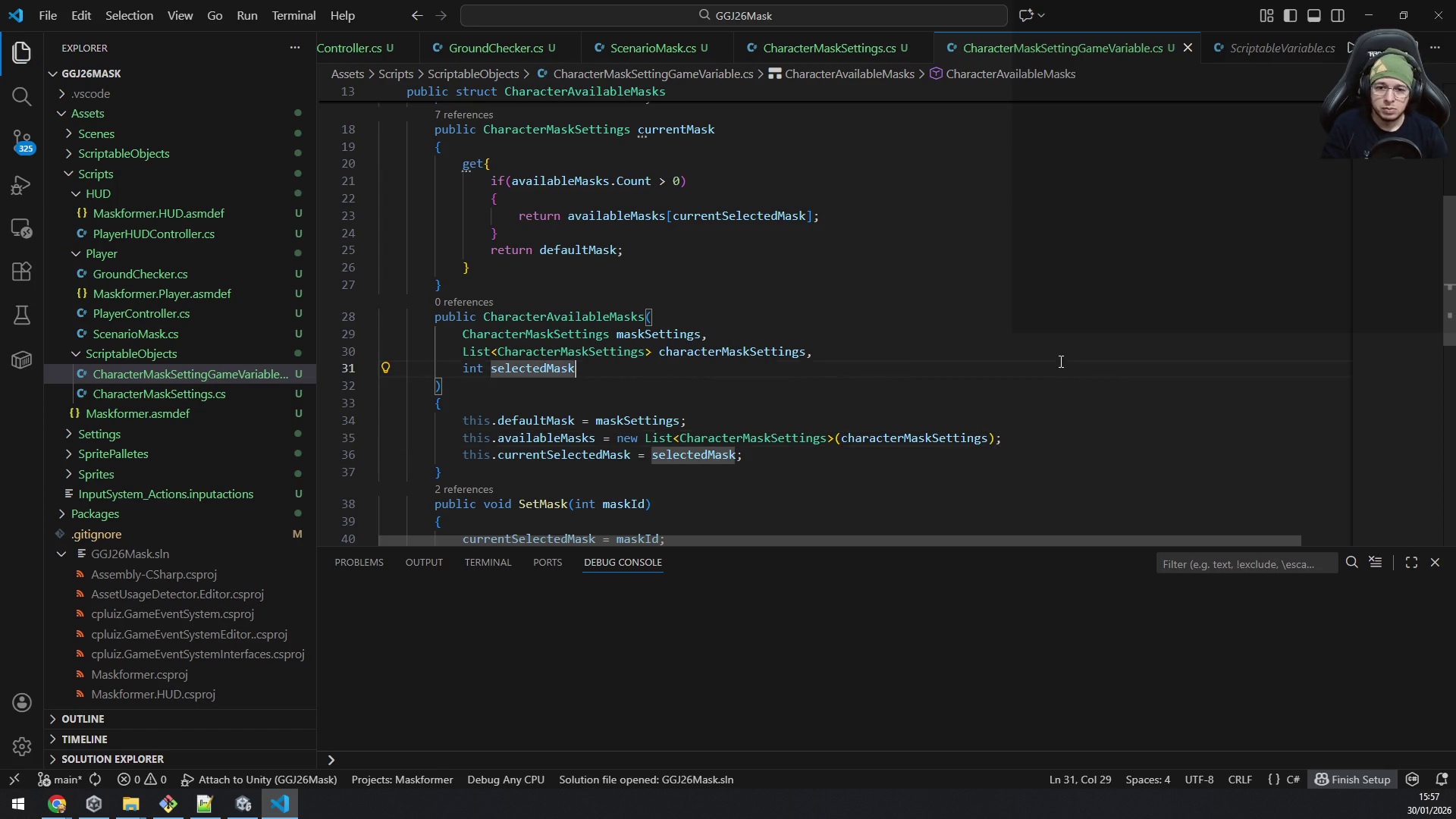
left_click(284, 810)
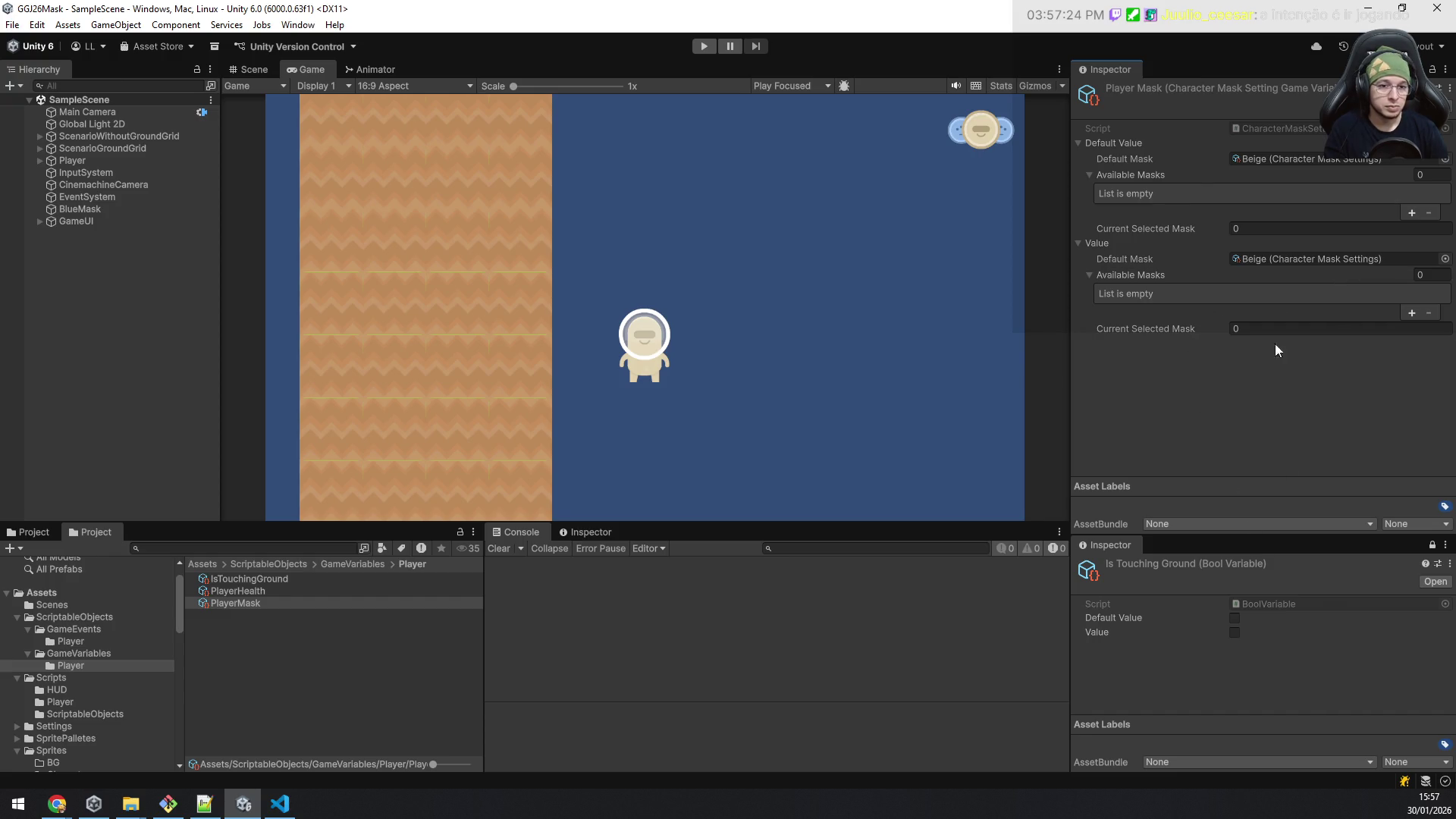
Step: Clear the PlayerMask asset's runtime Default Mask to None
left_click(1345, 255)
key("Delete")
left_click(1353, 373)
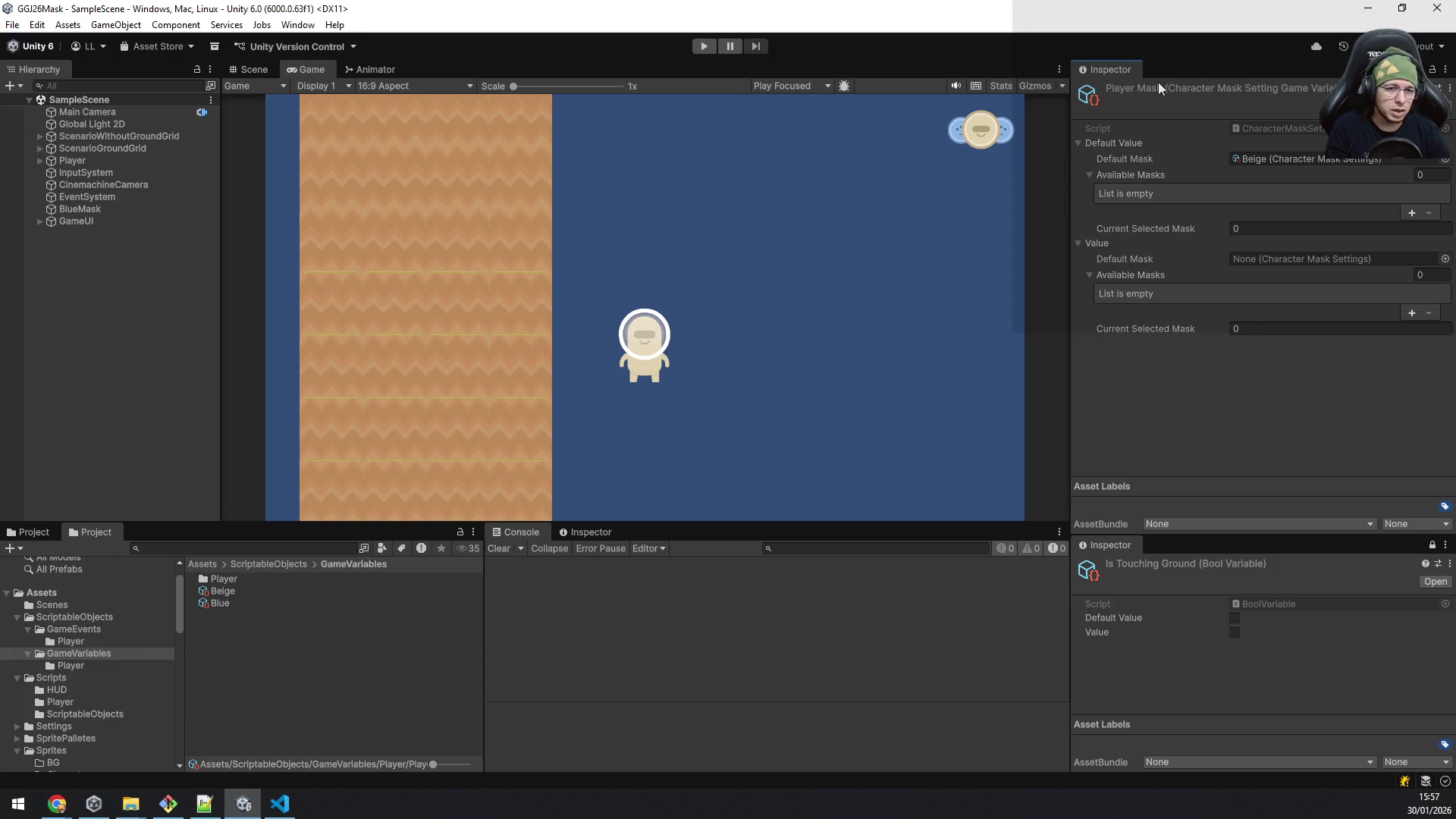
right_click(1103, 241)
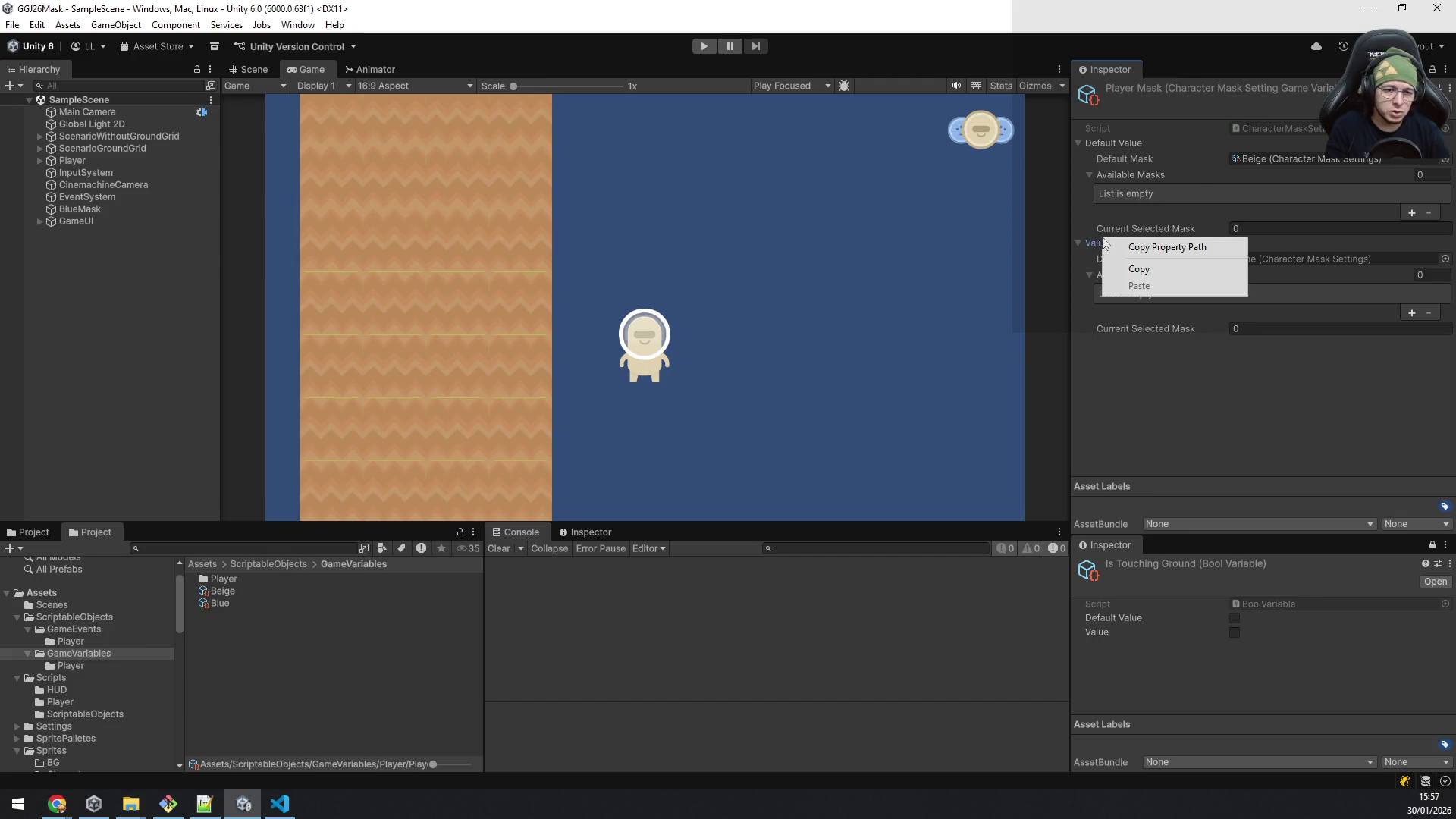
left_click(1117, 380)
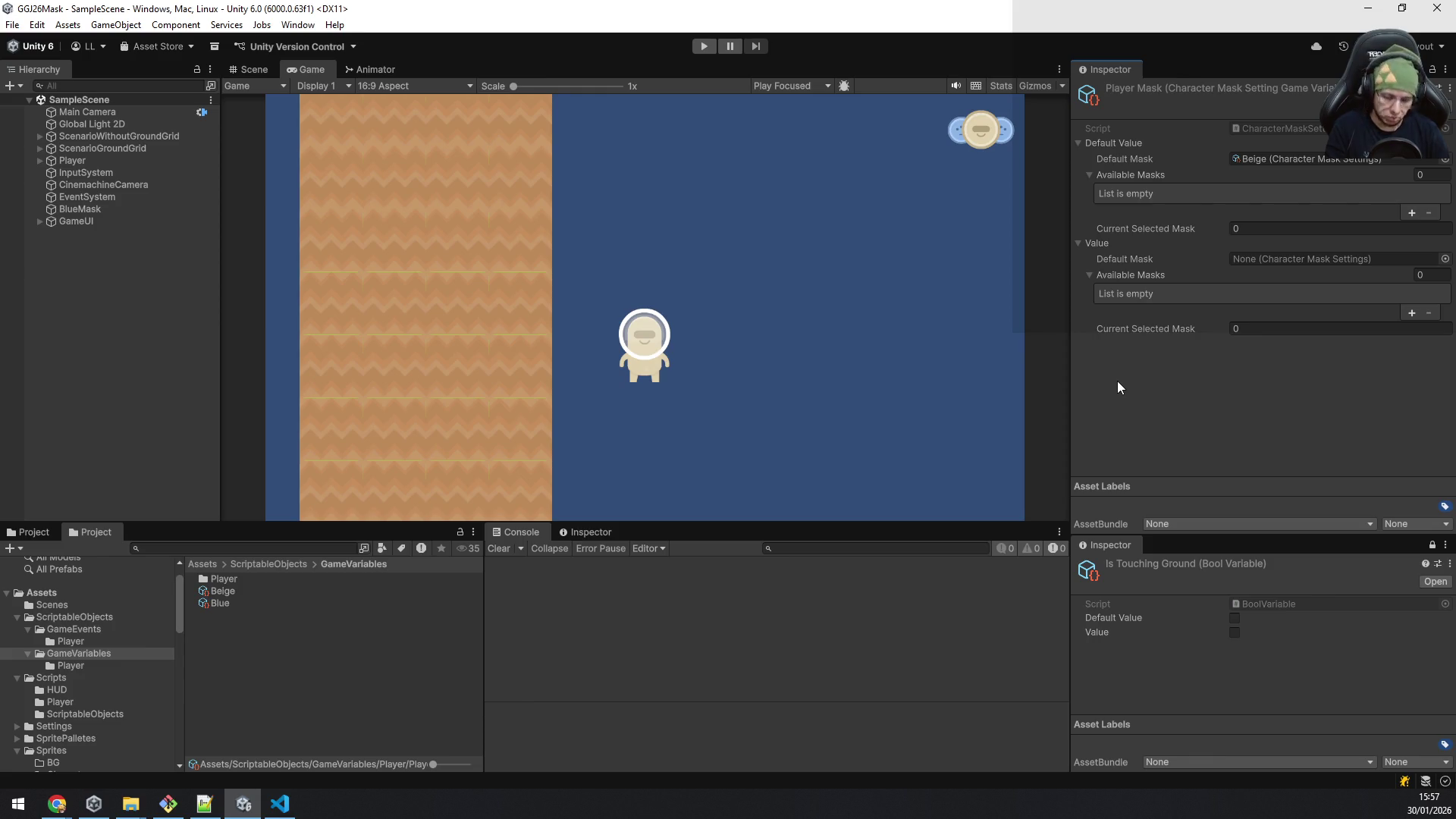
Step: Try Current Selected Mask at 213, restore it to 0, and return to VS Code
left_click(1248, 228)
type("213")
key("Return")
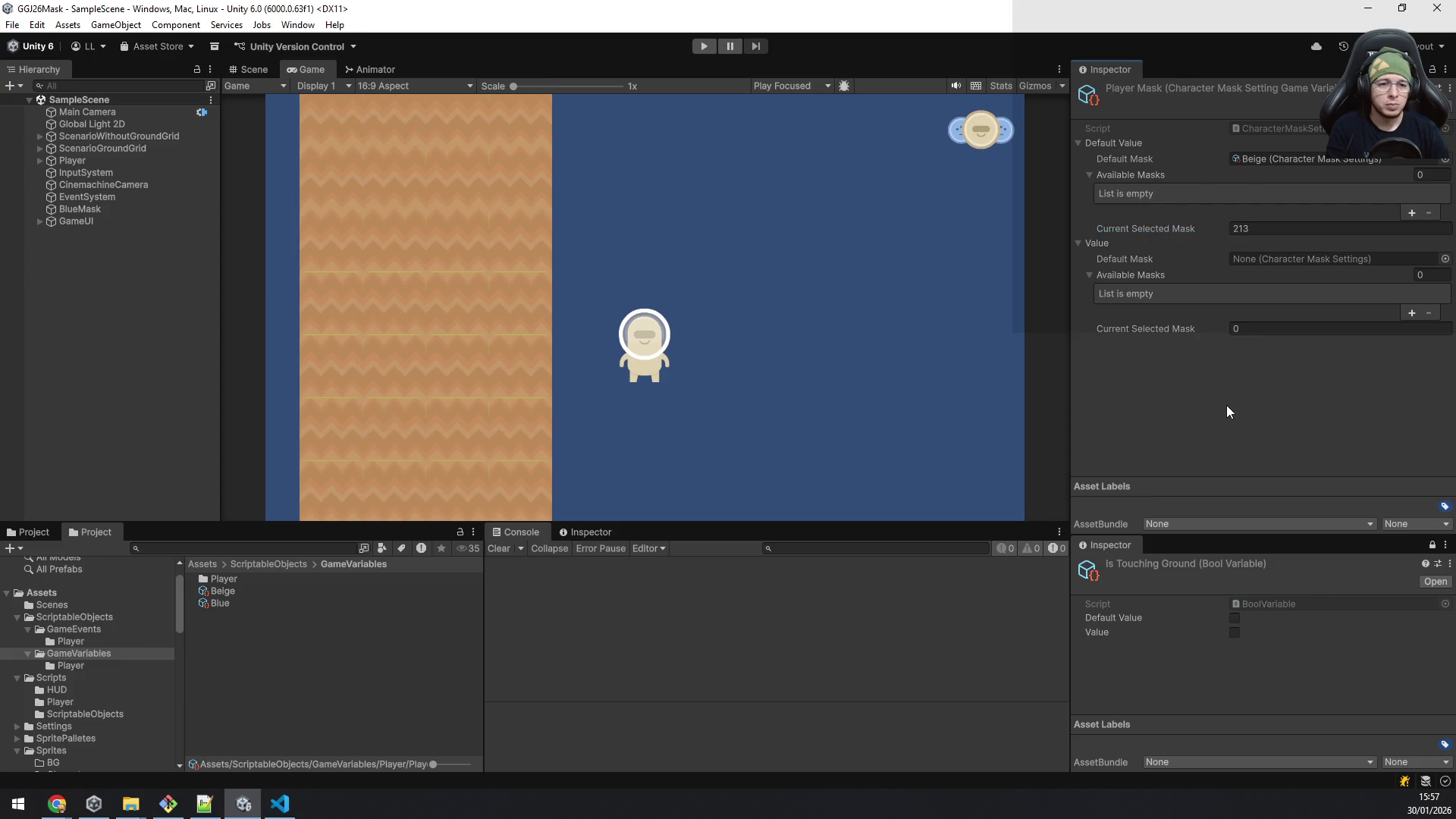
left_click(1259, 228)
type("0")
left_click(1212, 375)
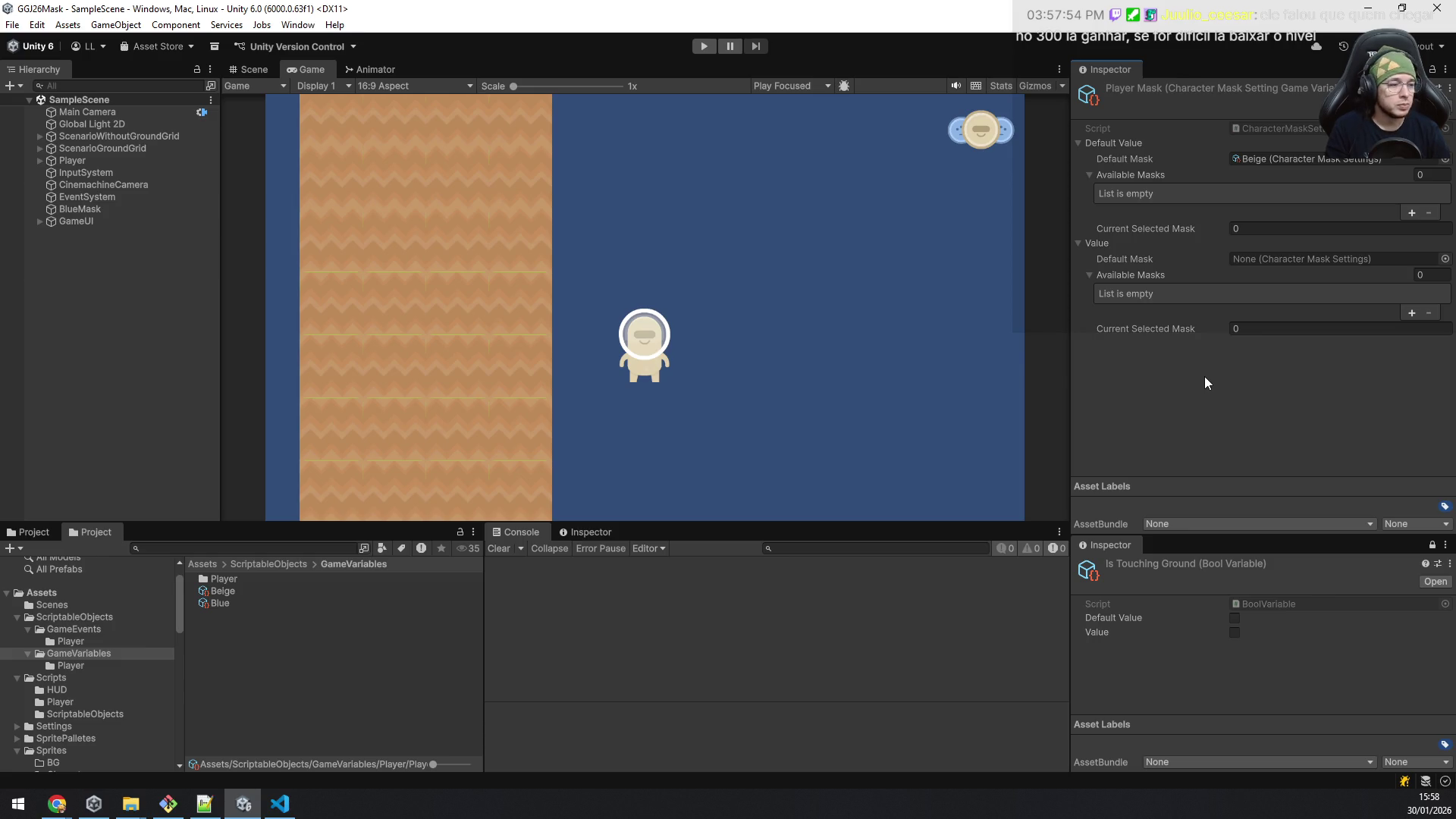
key("alt+Tab")
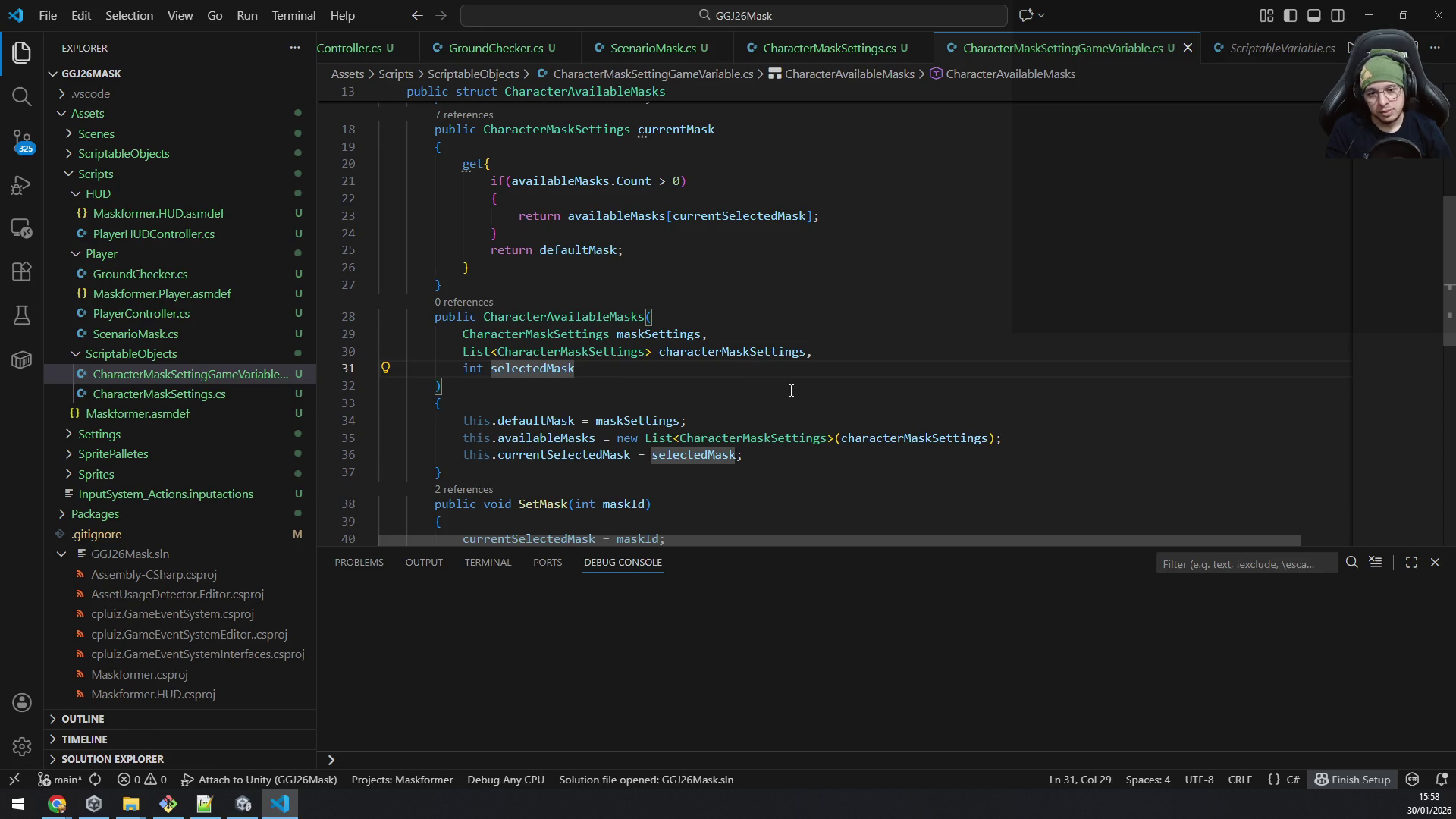
Step: Peek the SetMask references and preview its call inside AddMask
left_click(891, 356)
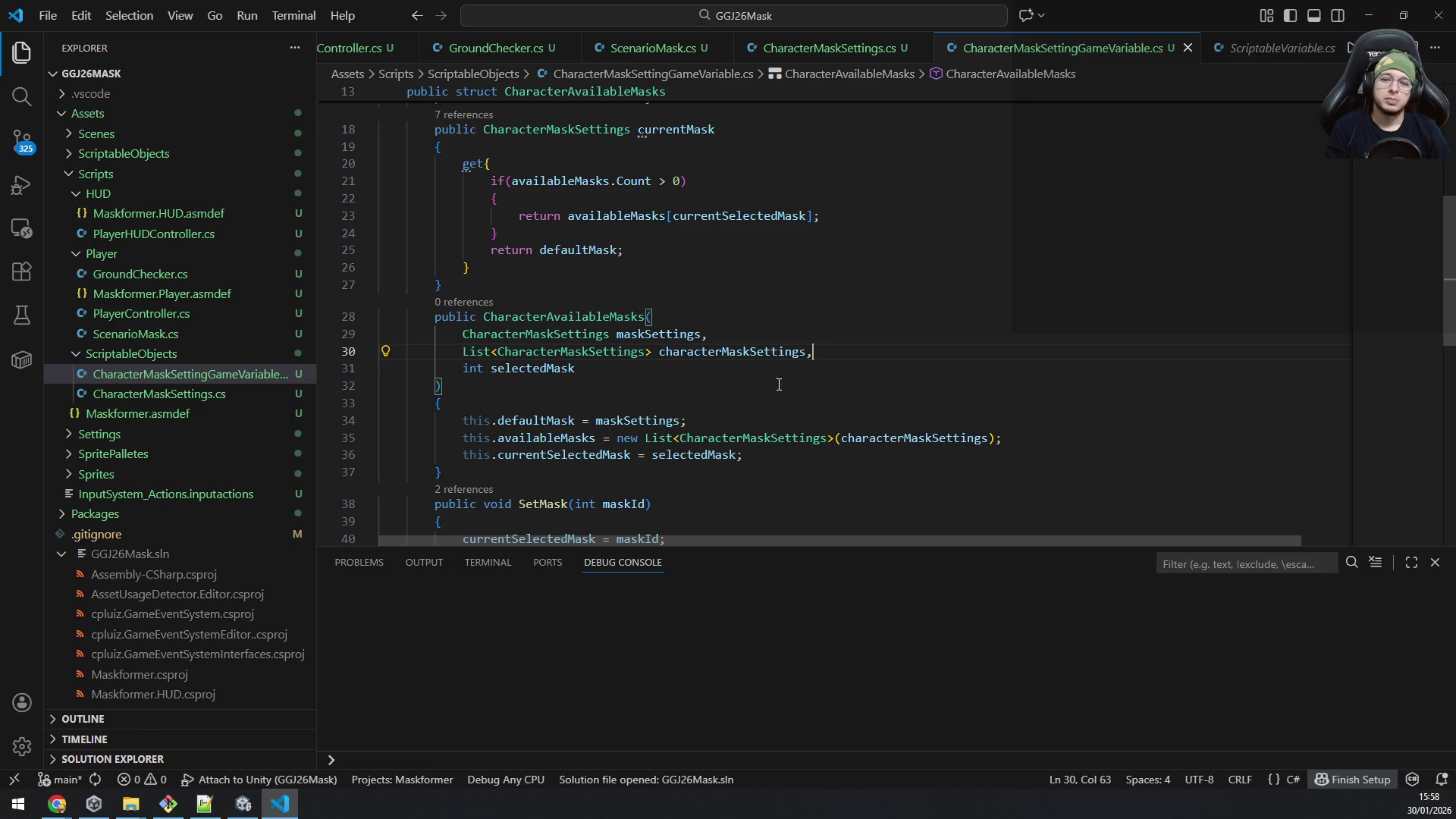
scroll(826, 372, "down", 3)
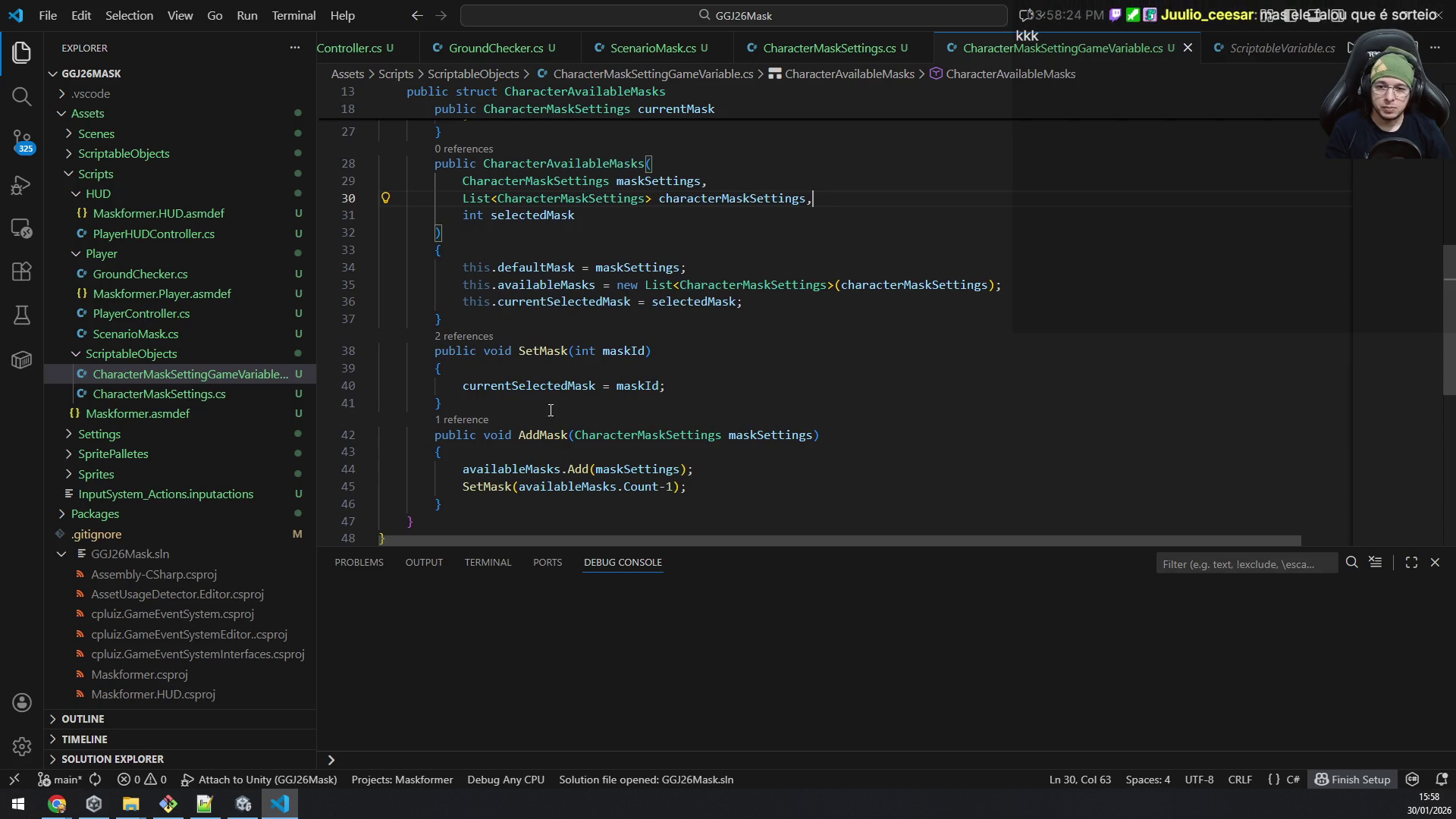
left_click(483, 342)
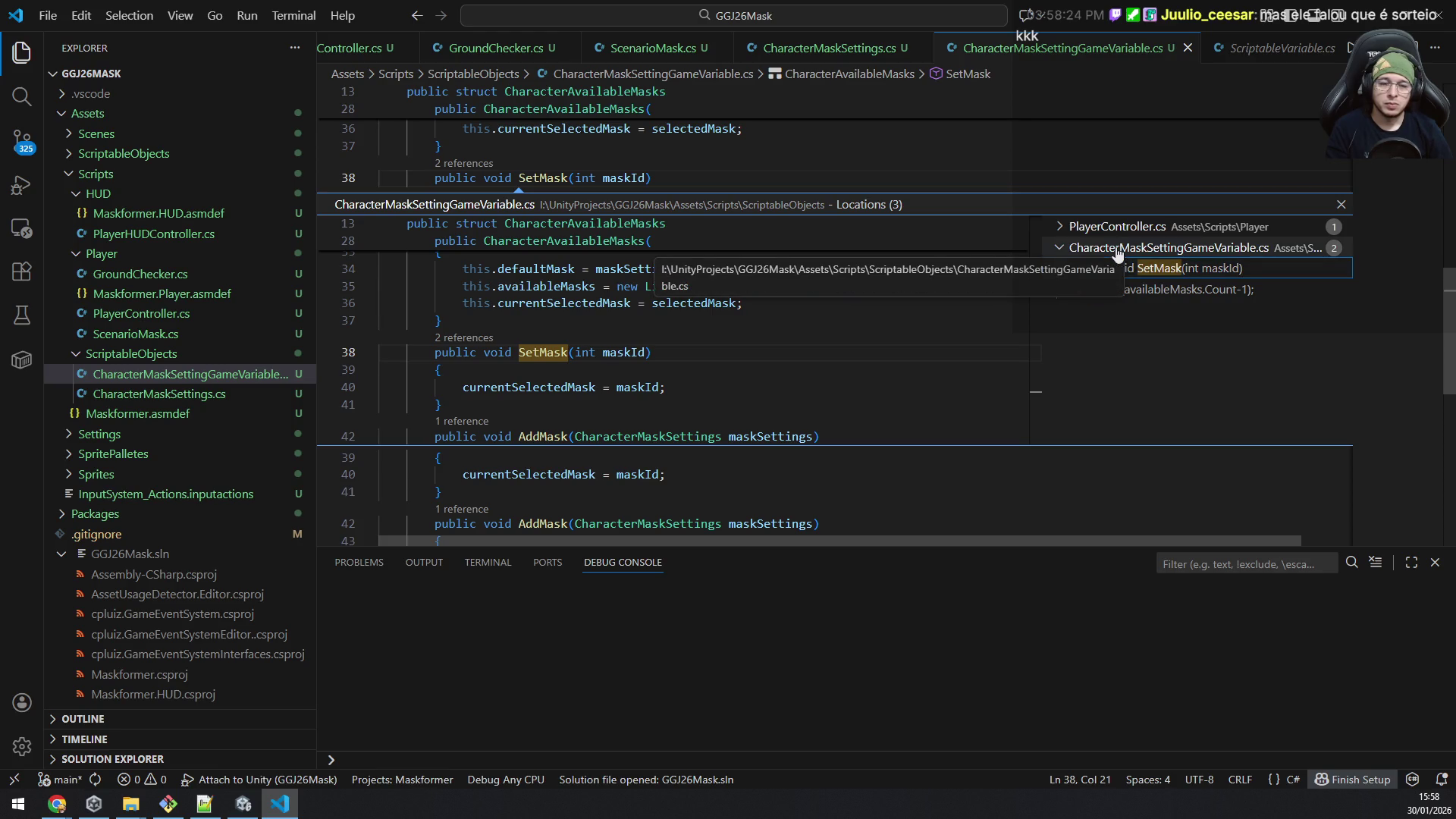
left_click(1244, 270)
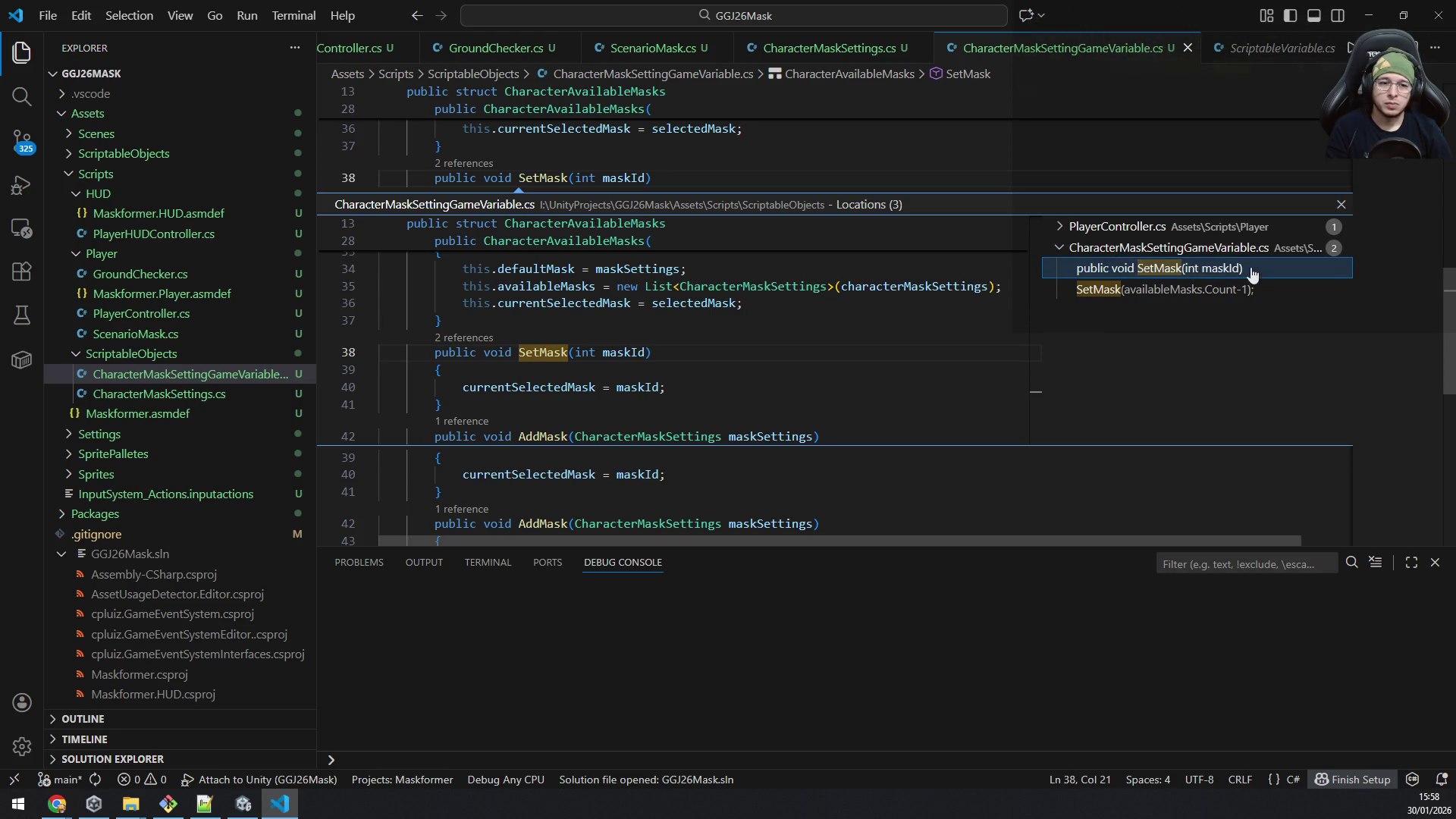
left_click(1231, 289)
left_click(1228, 269)
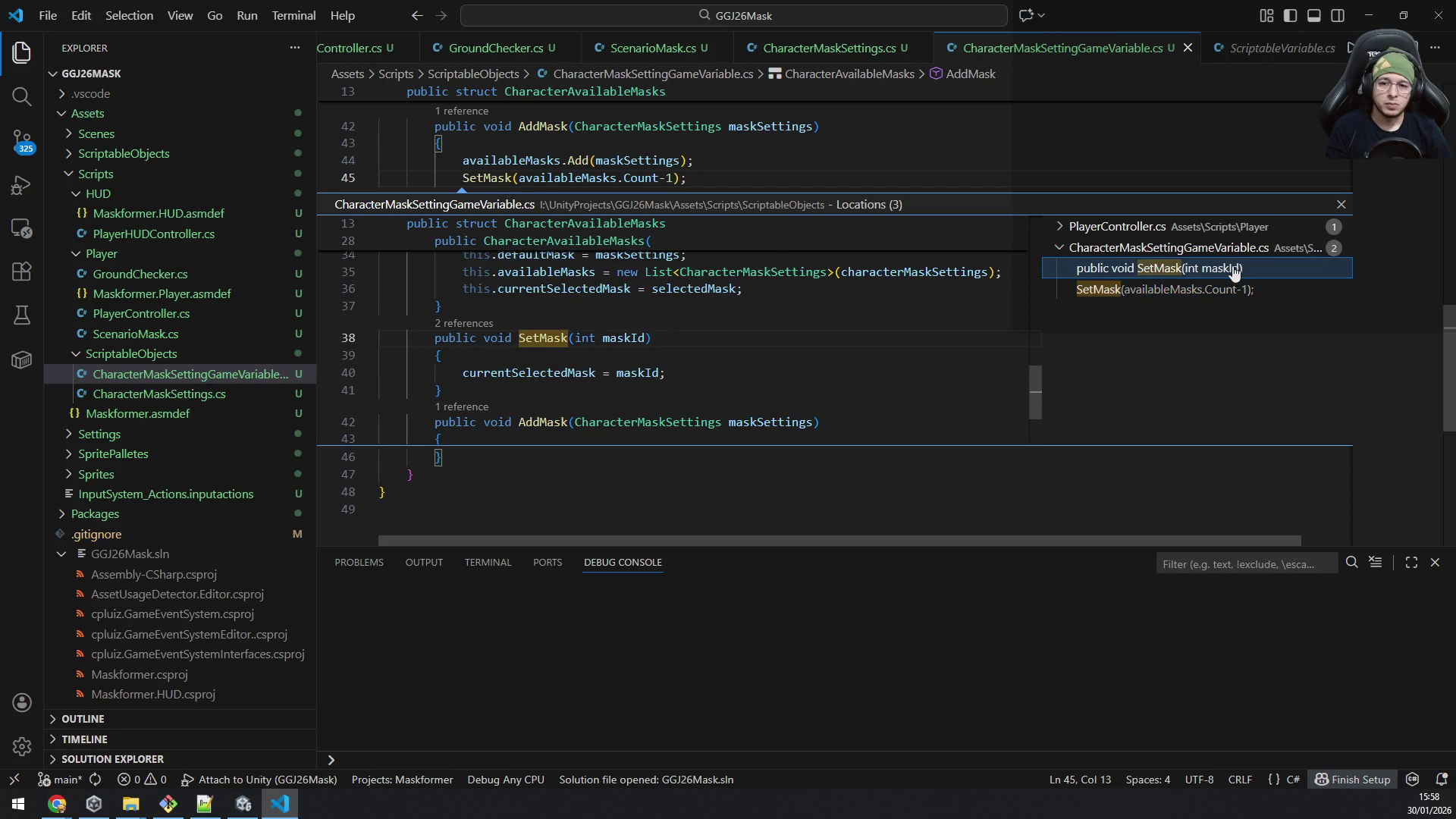
left_click(703, 340)
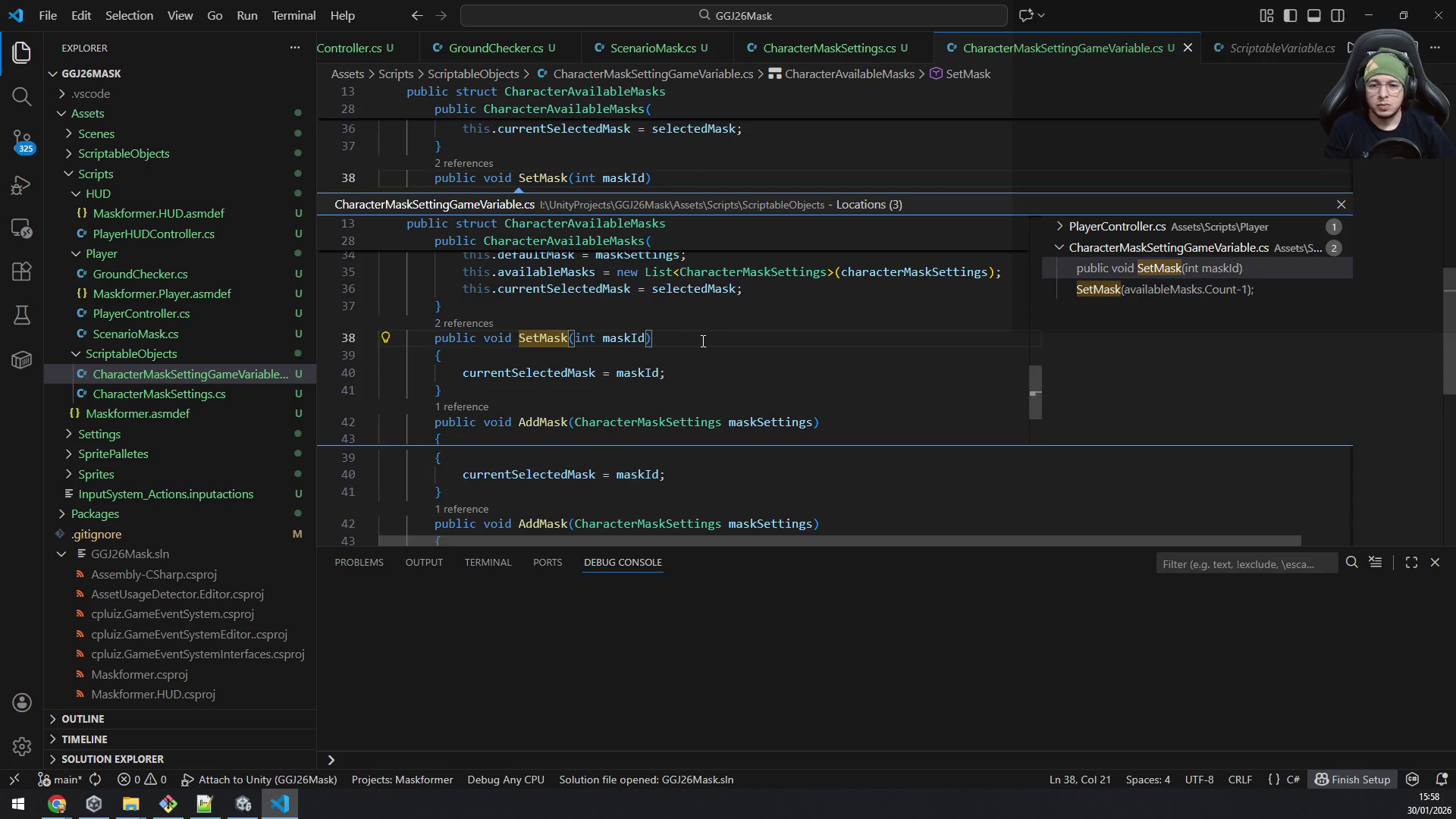
scroll(703, 341, "down", 1)
key("Return")
key("BackSpace")
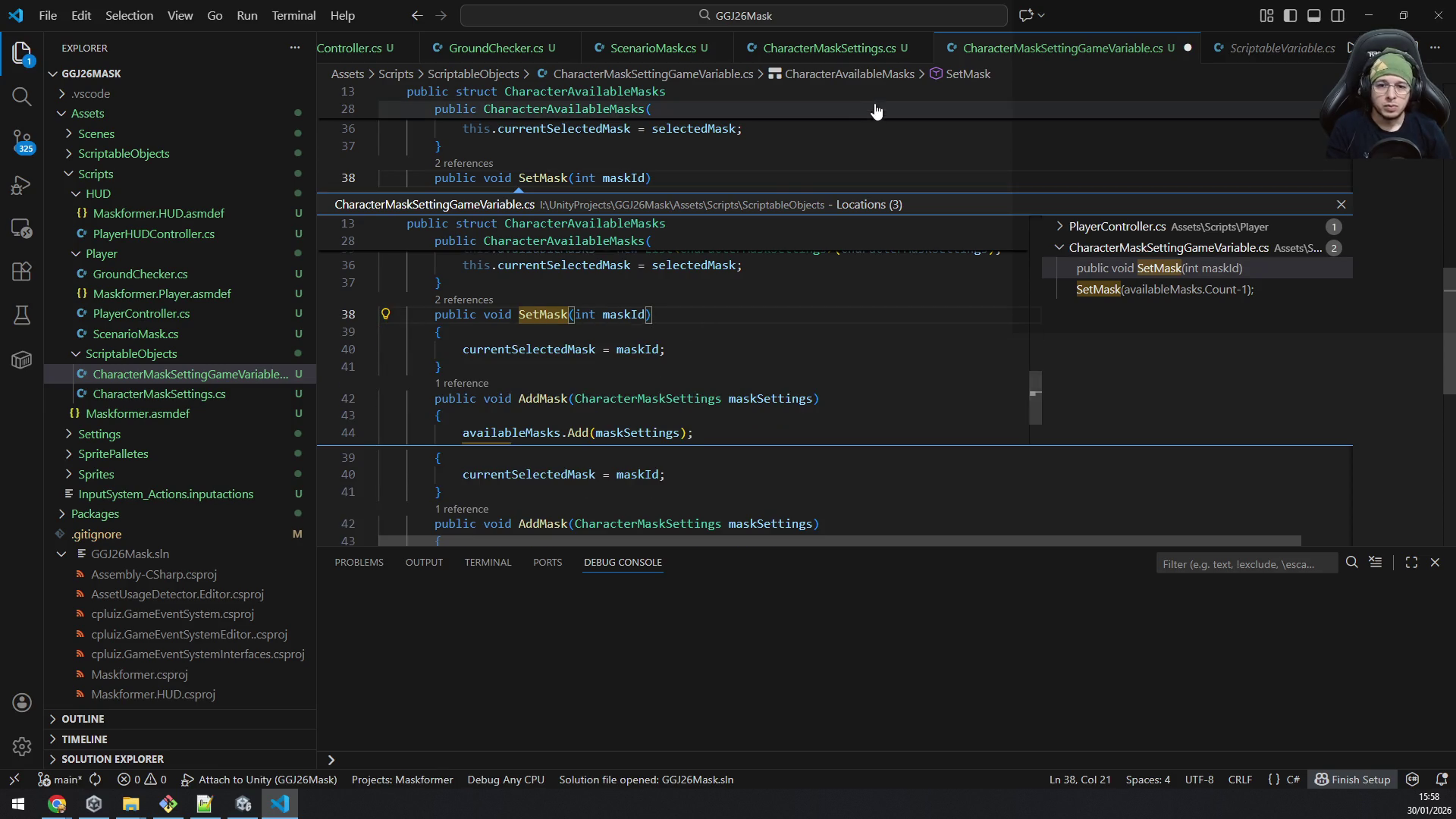
left_click(724, 204)
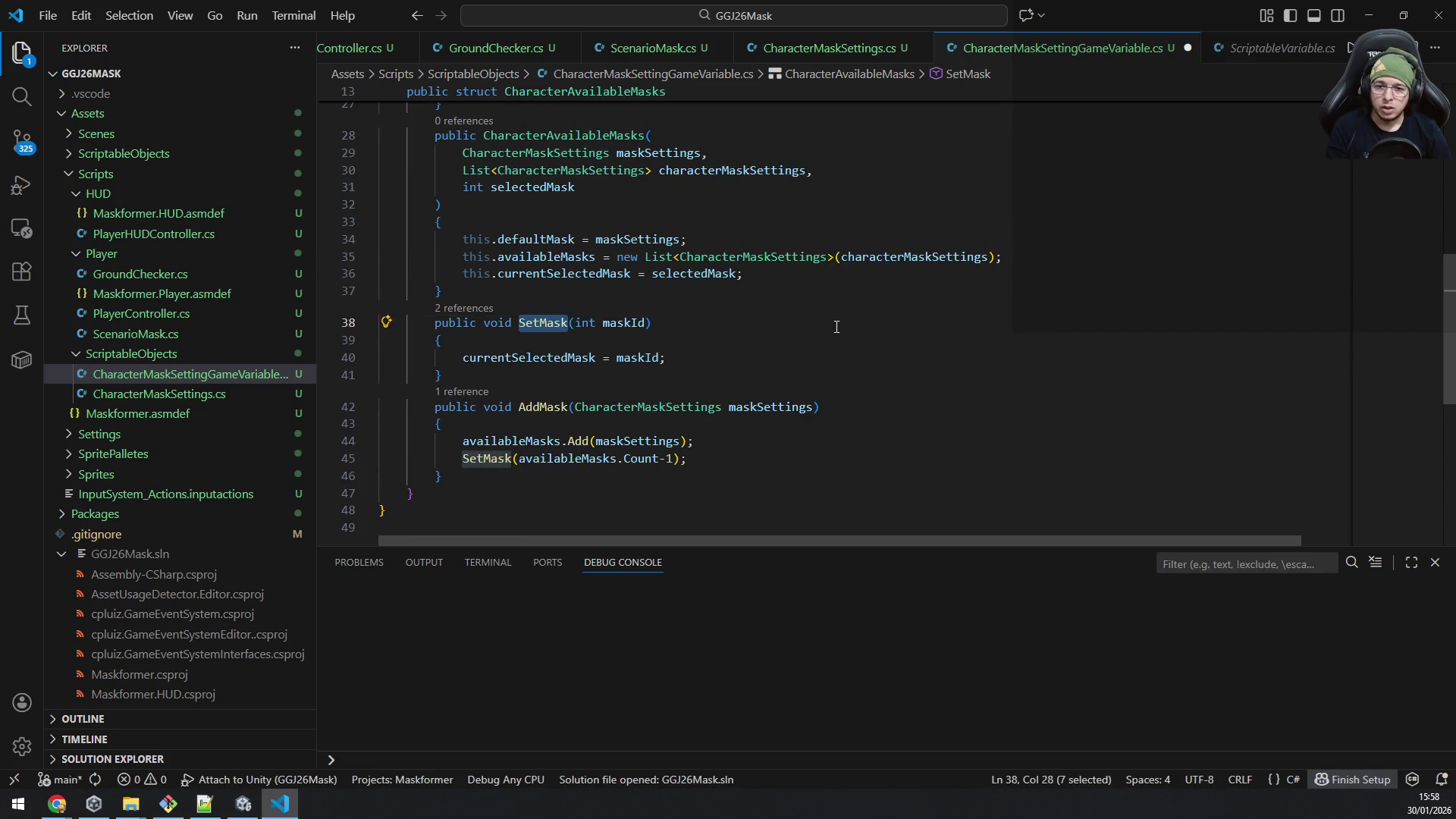
Step: Reopen the SetMask references, then switch to the AddMask references in PlayerController.cs
left_click(464, 307)
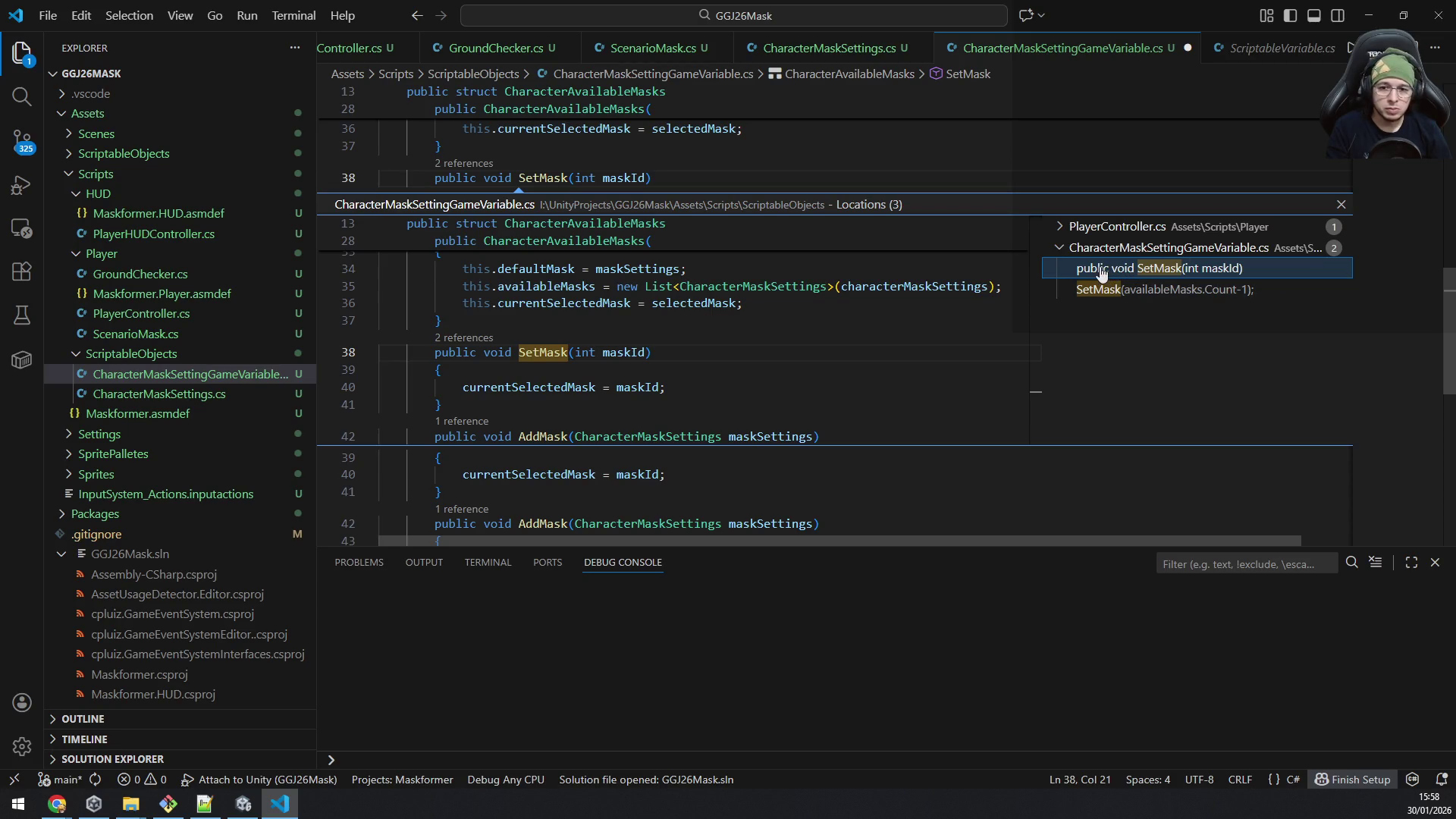
left_click(1138, 290)
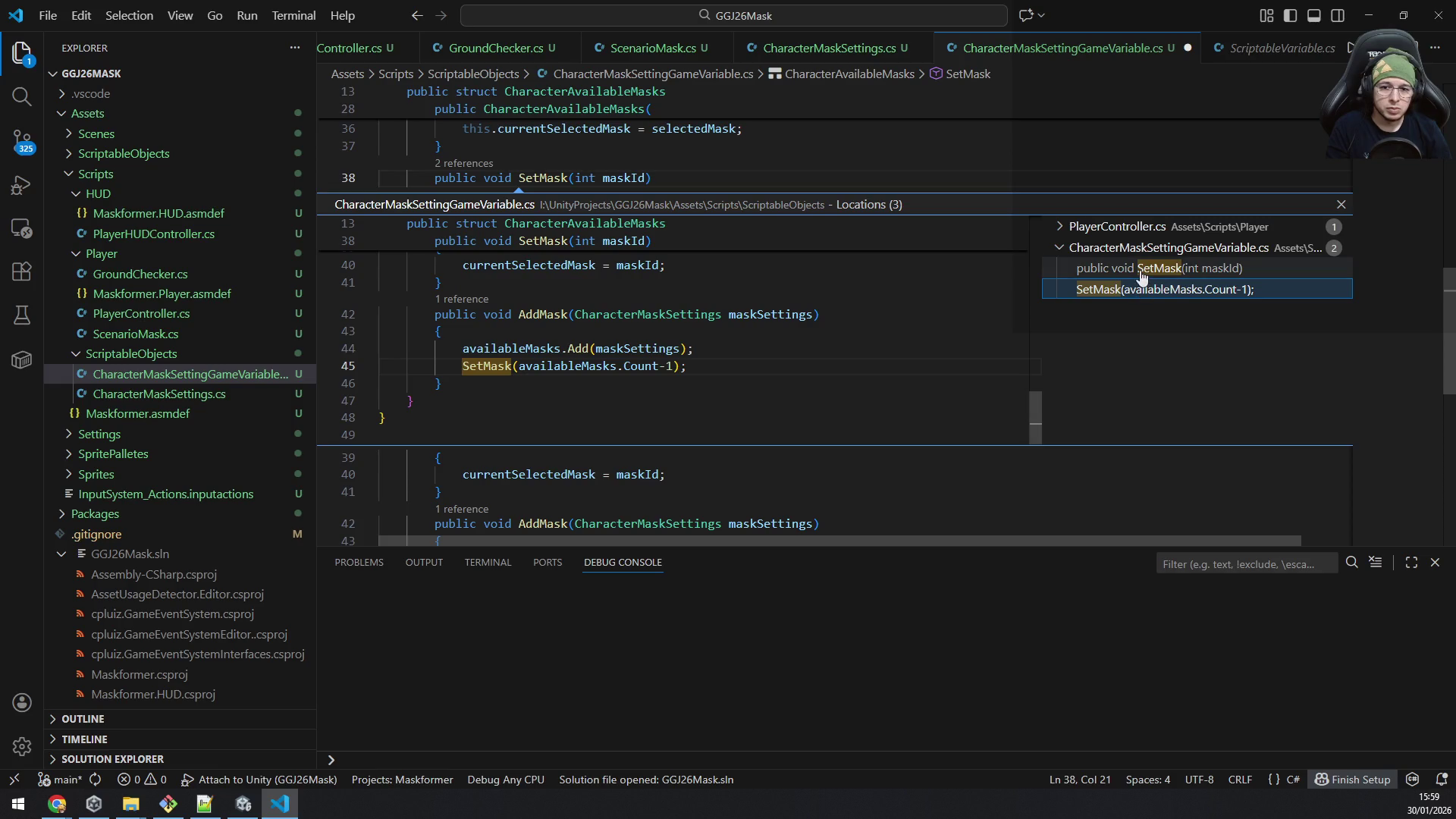
left_click(1141, 273)
left_click(1148, 291)
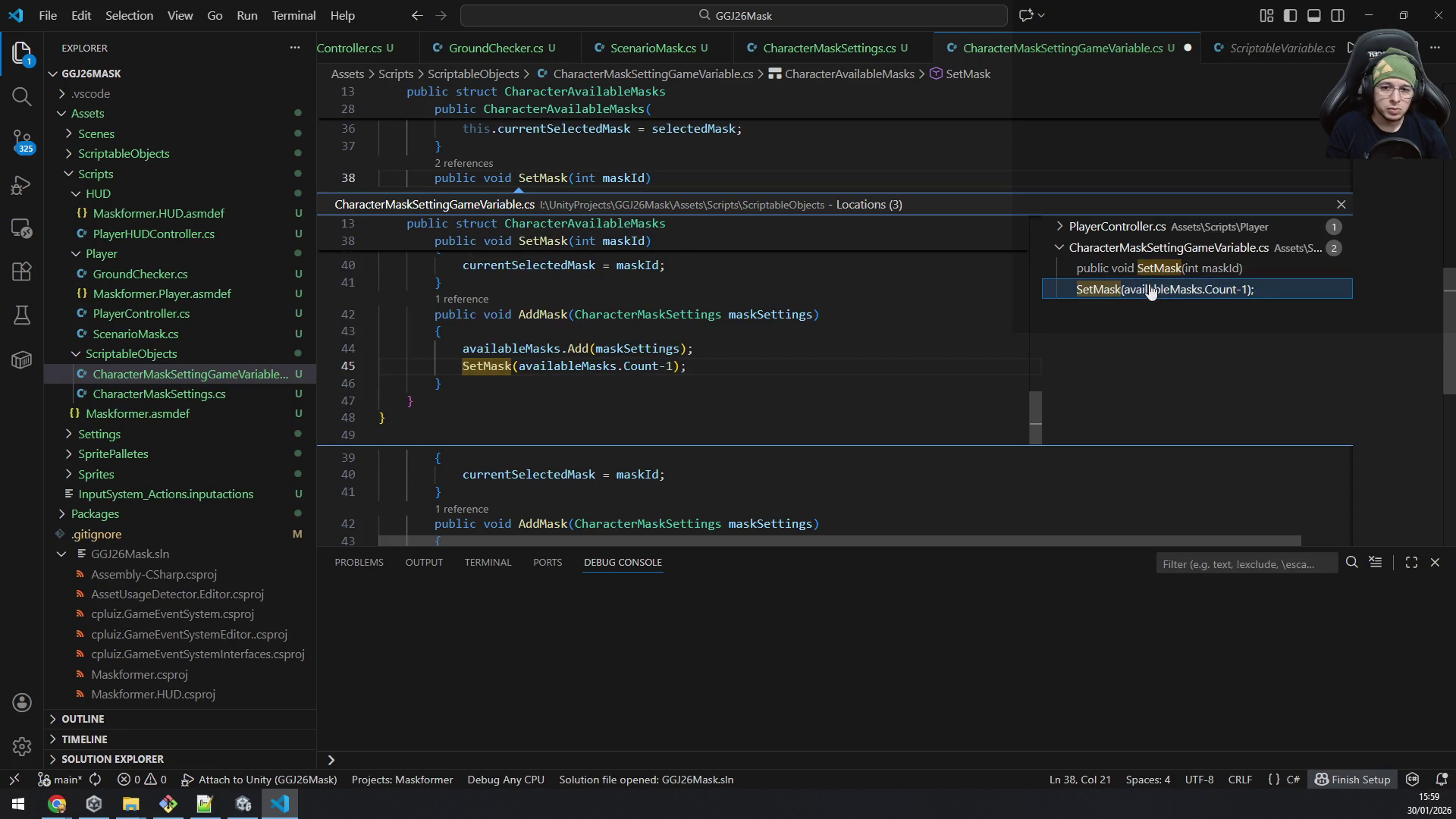
left_click(479, 306)
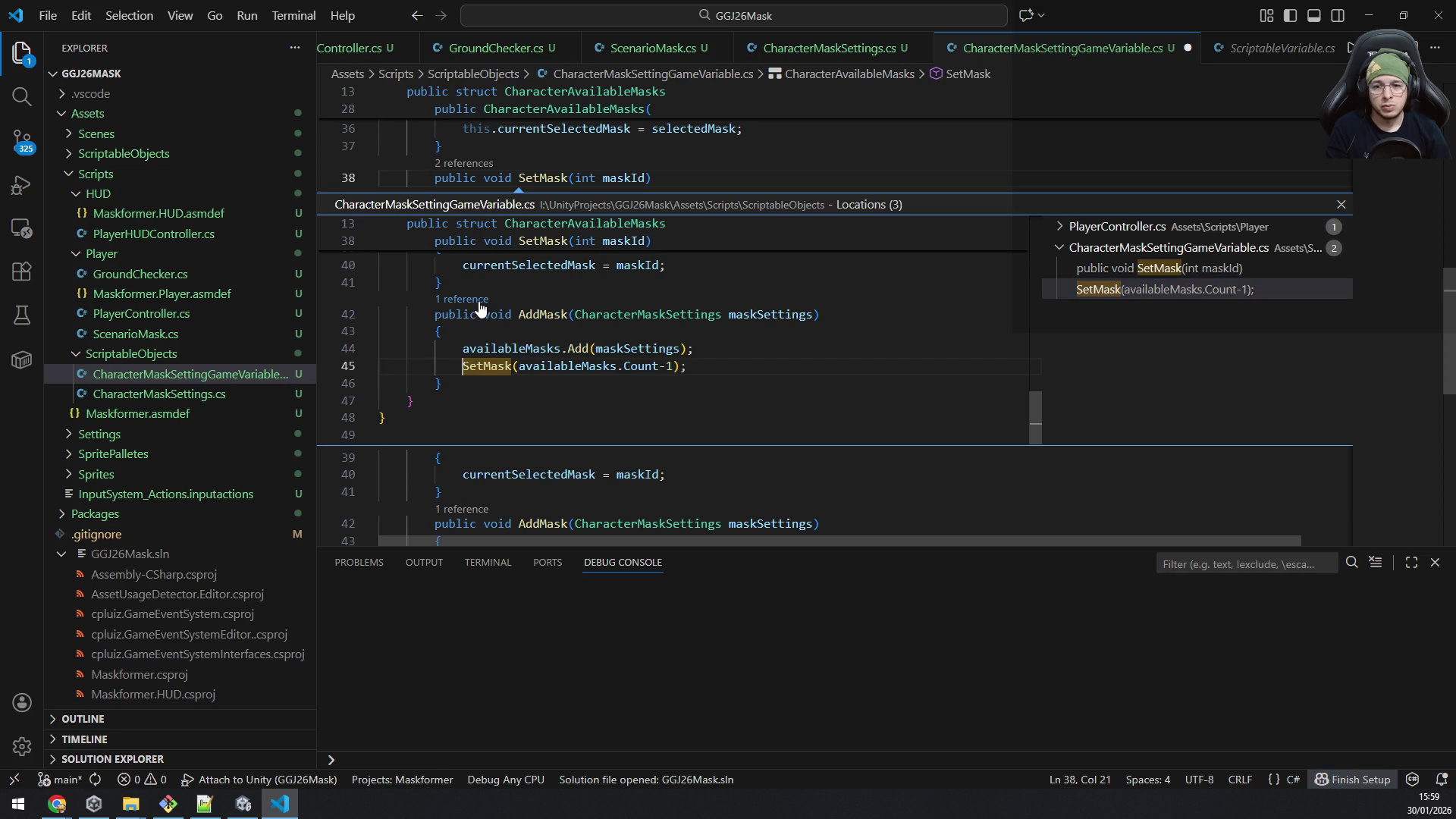
left_click(479, 302)
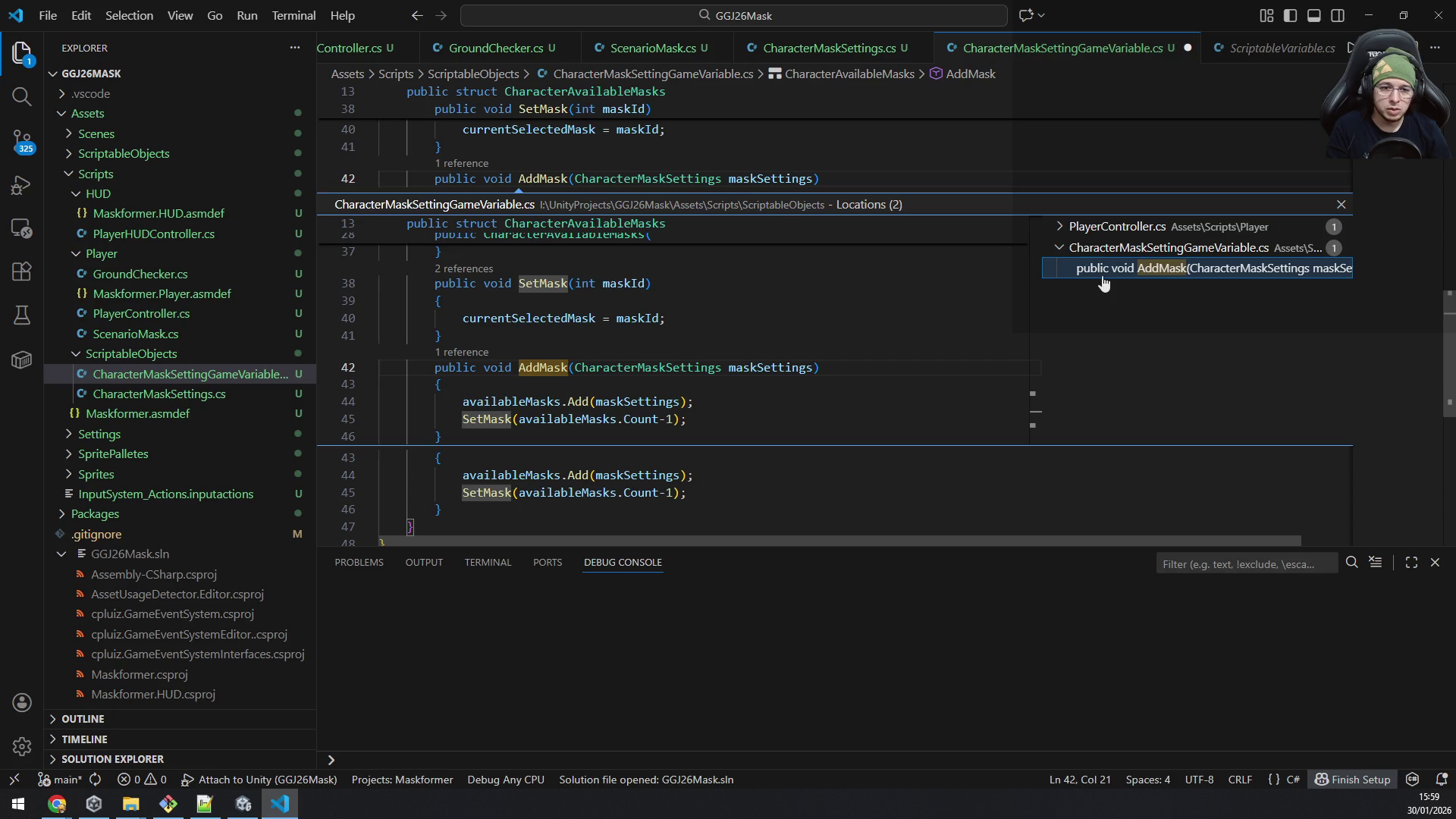
left_click(1075, 231)
left_click(1092, 249)
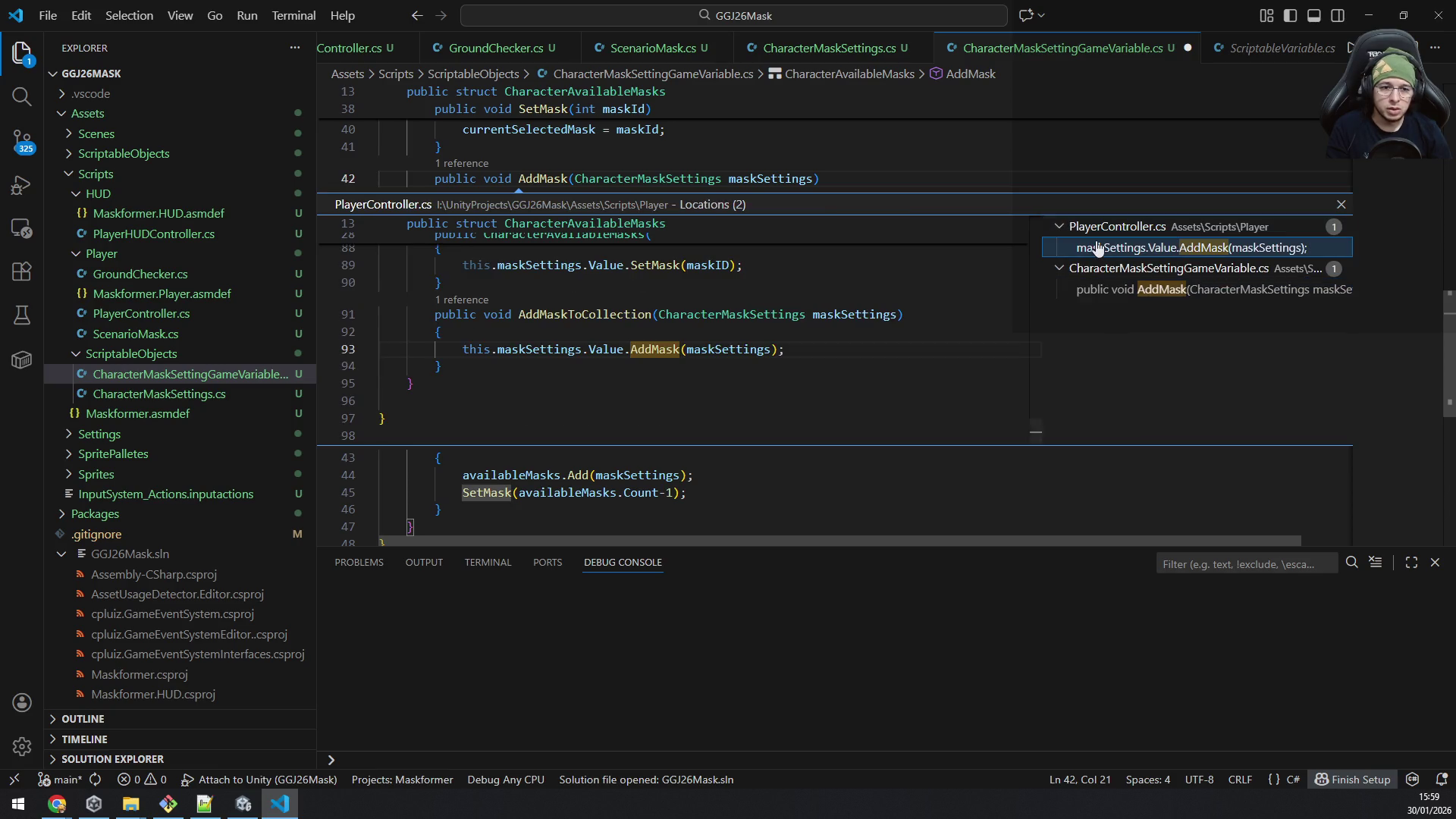
key("Escape")
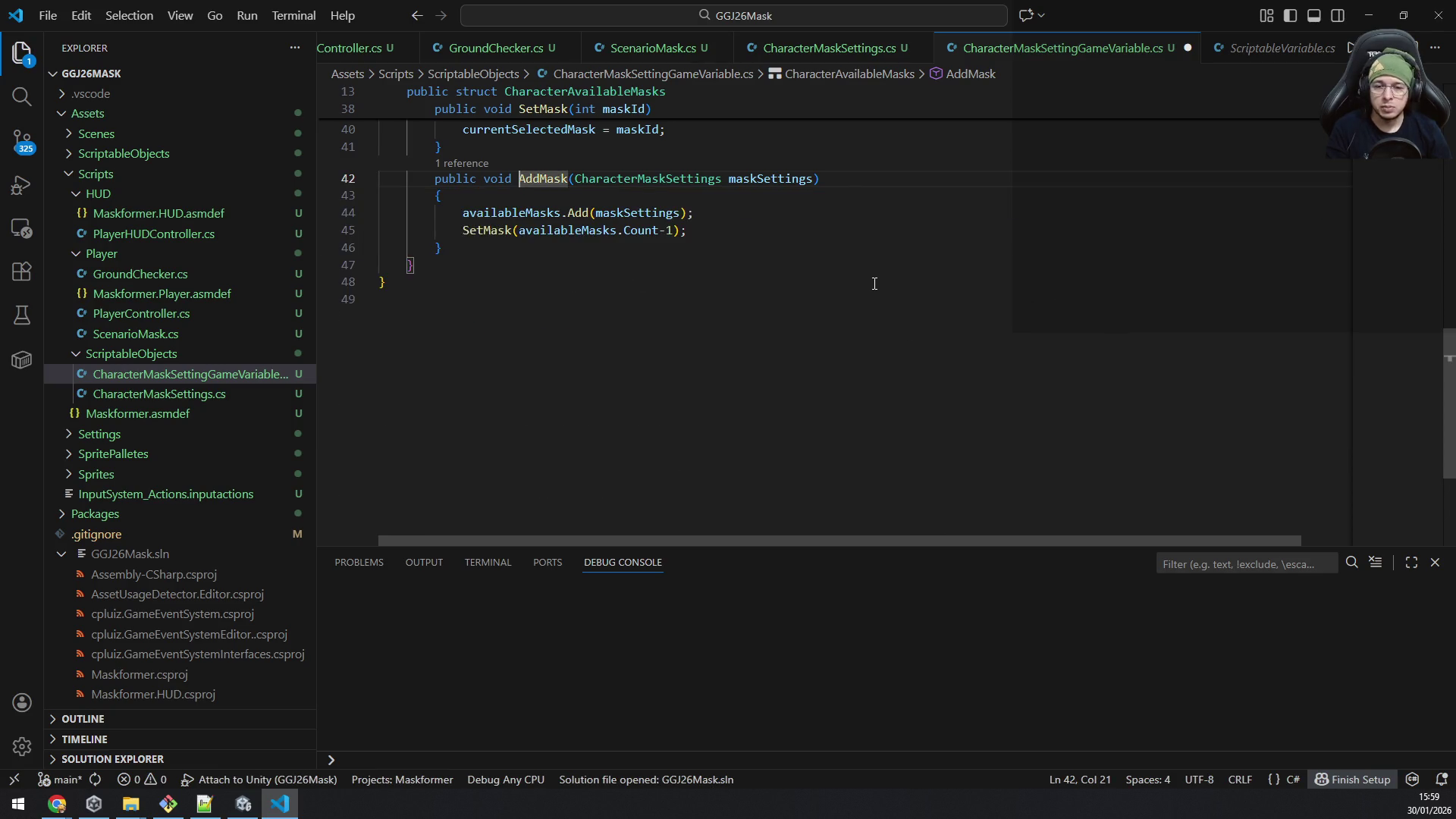
Step: Open PlayerController.cs at the AddMask call inside AddMaskToCollection
scroll(874, 286, "up", 5)
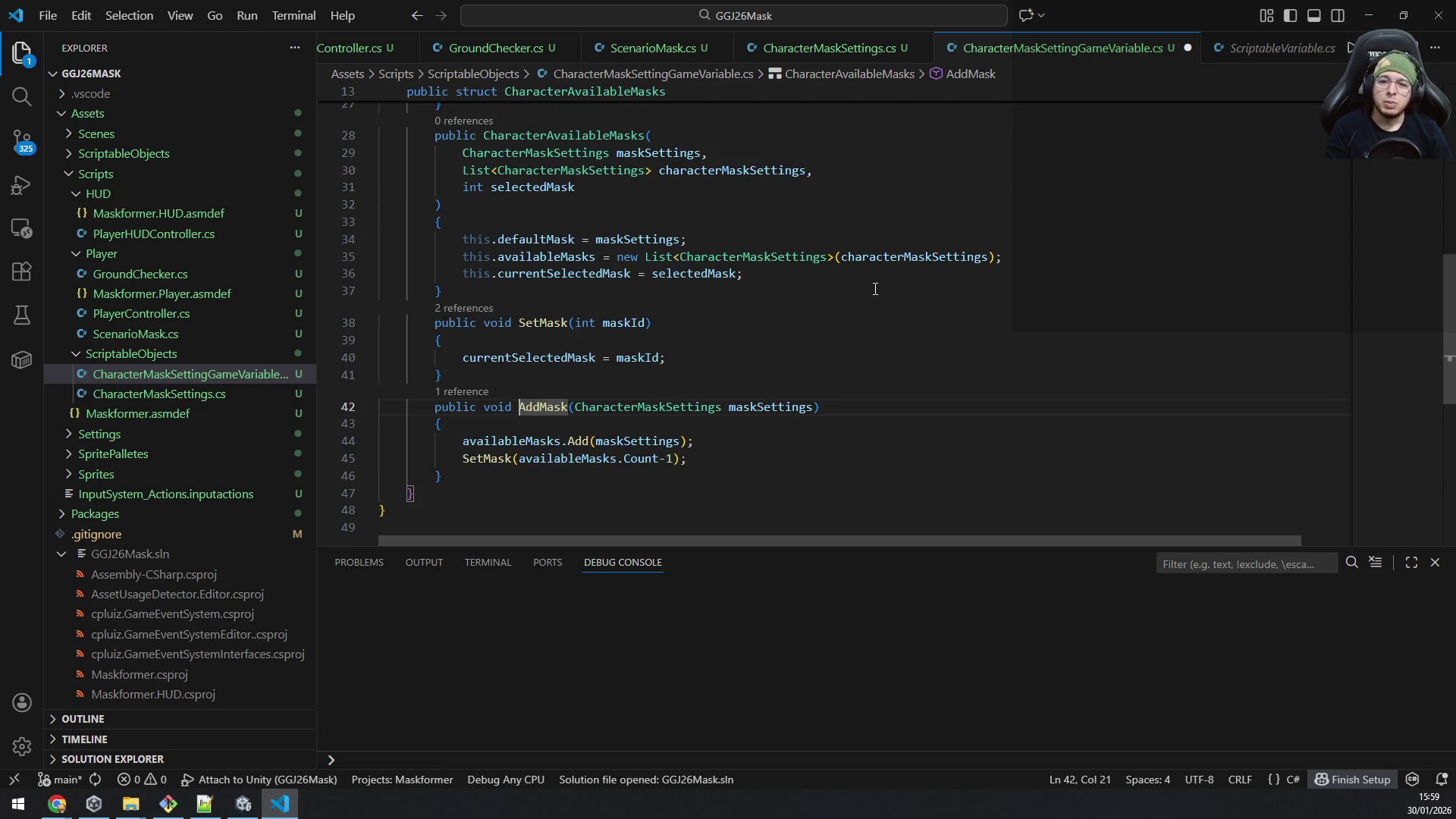
left_click(468, 392)
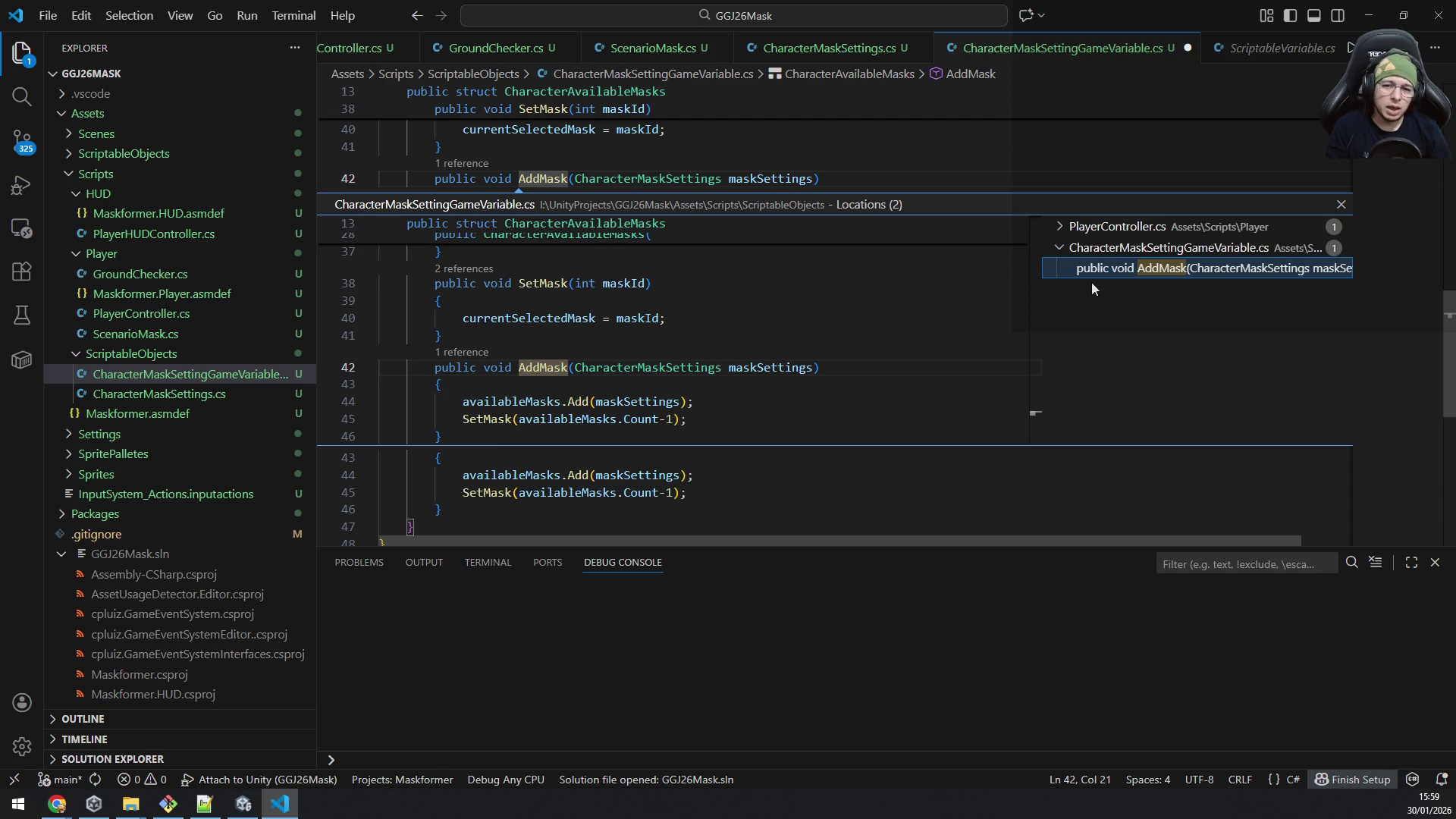
left_click(1092, 227)
left_click(1115, 247)
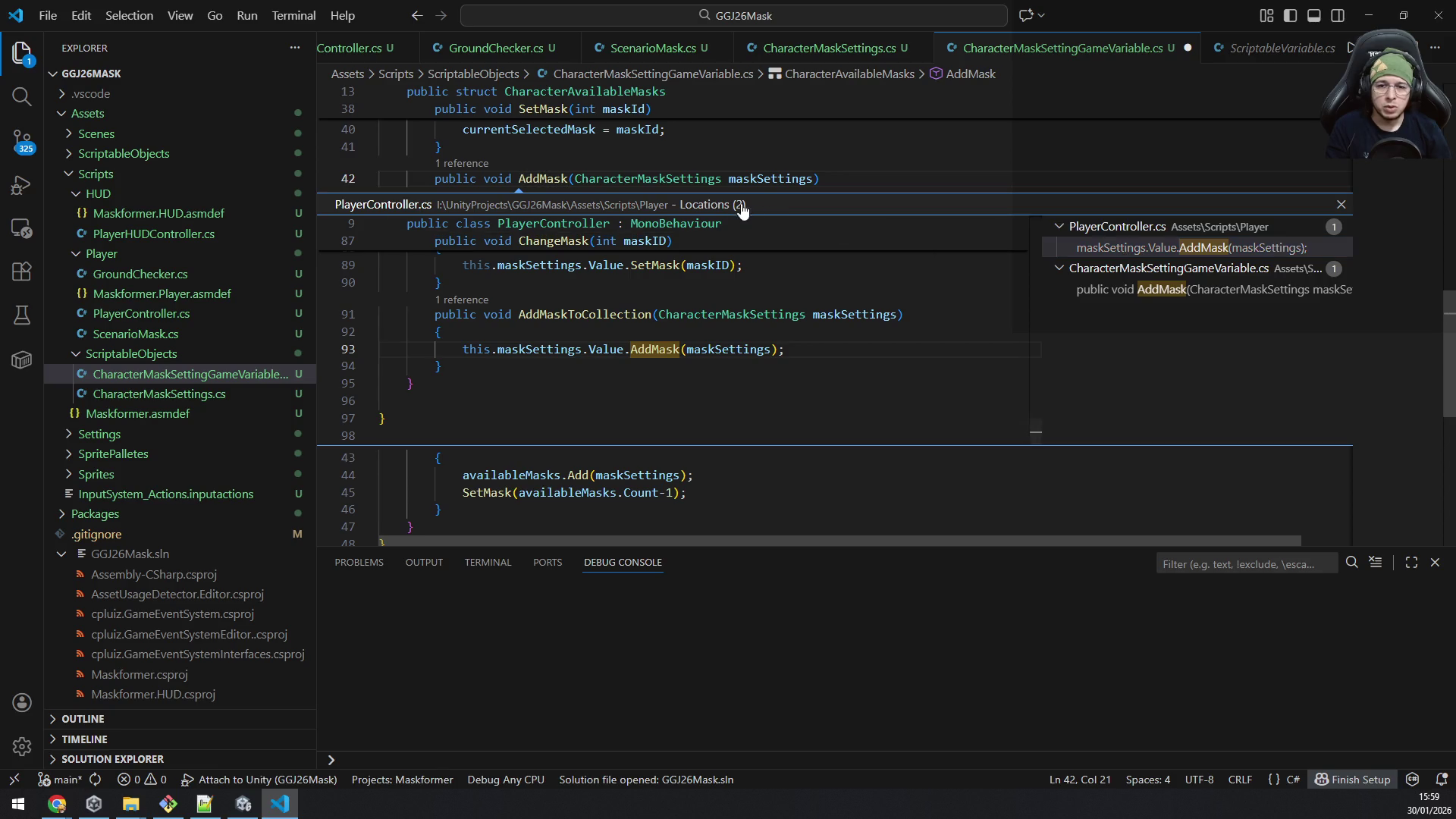
double_click(644, 220)
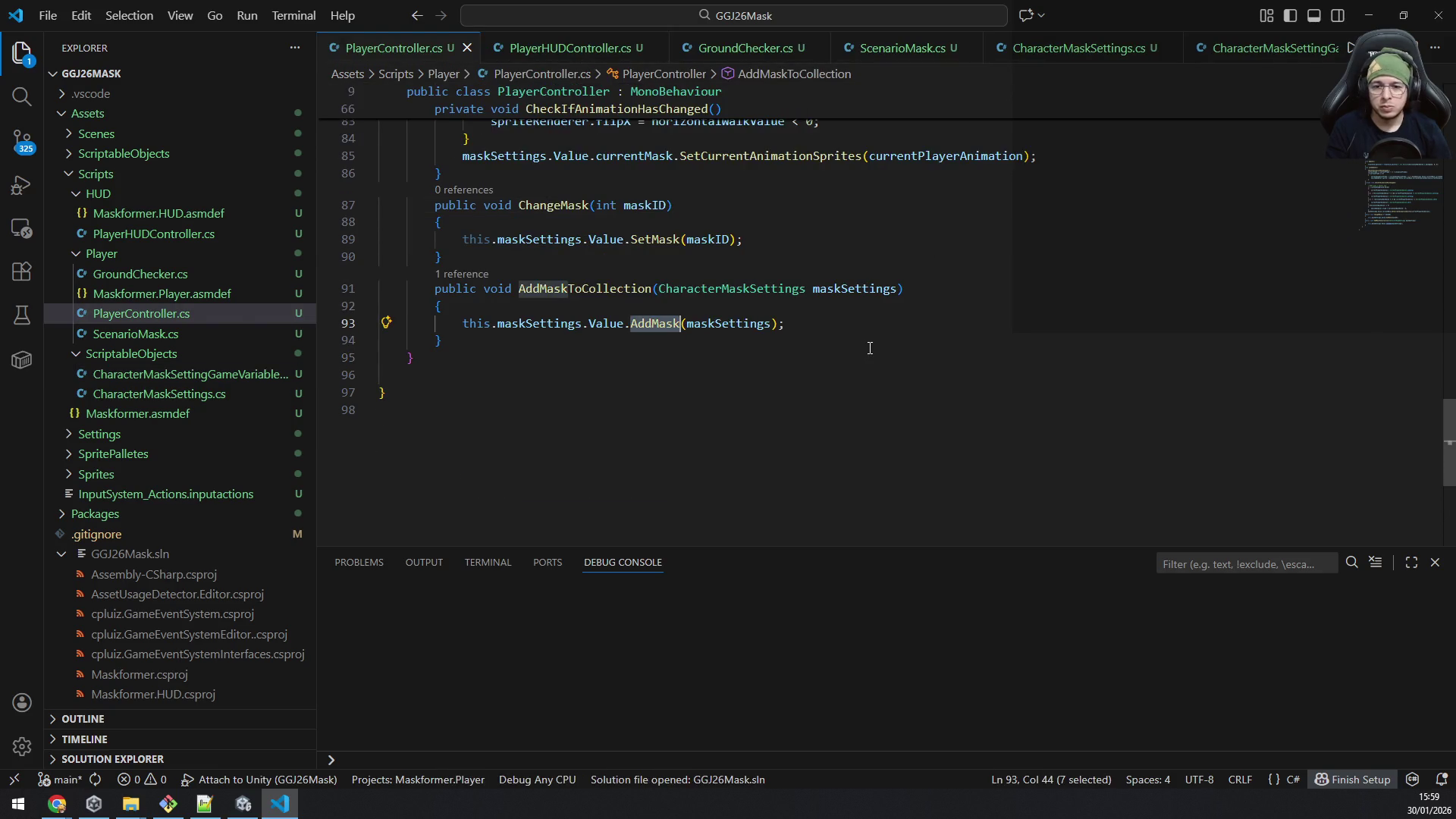
Step: Locate the AddMaskToCollection method in PlayerController.cs with a Ctrl+F search
left_click(465, 275)
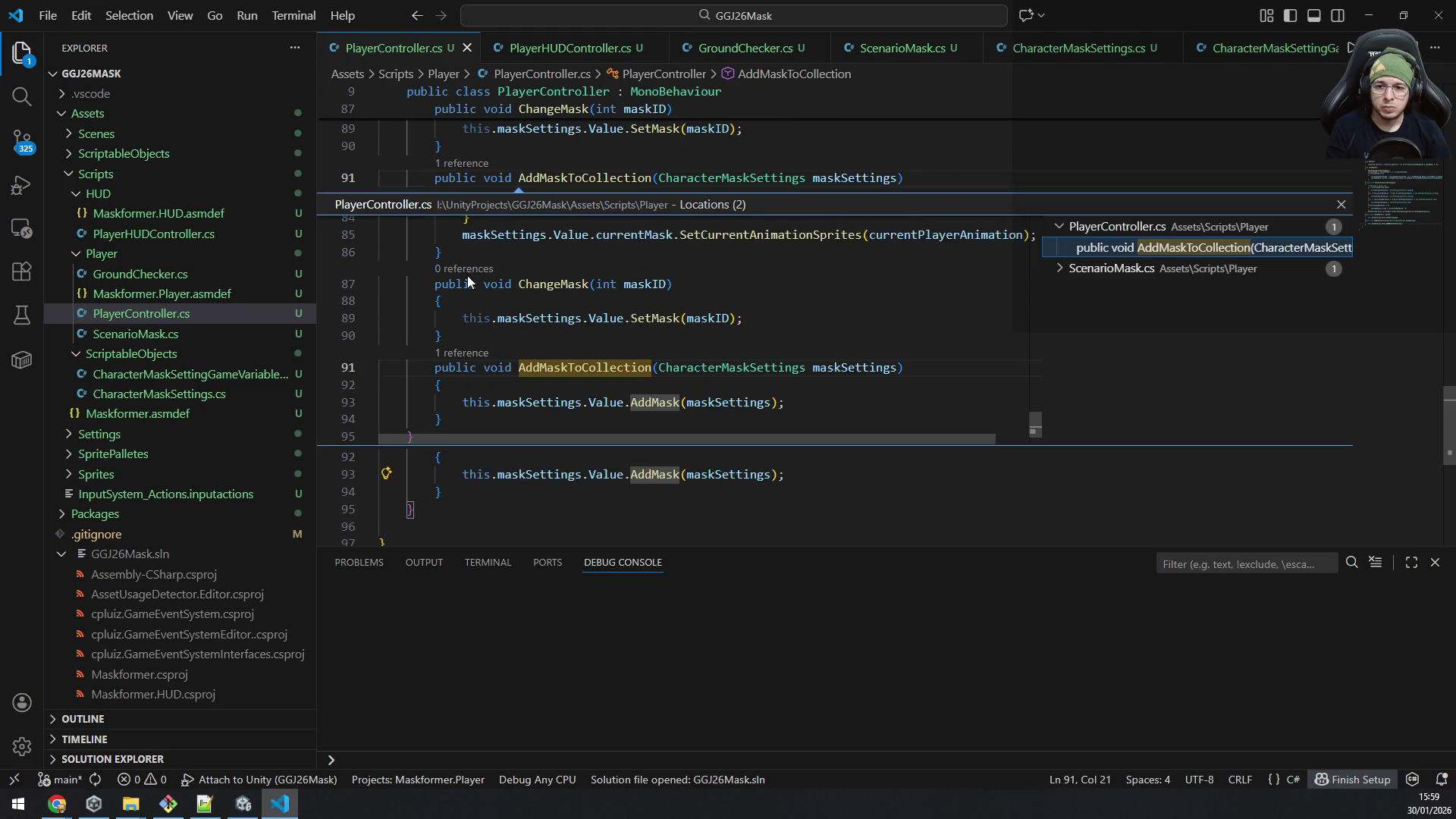
key("Escape")
double_click(604, 182)
key("Home")
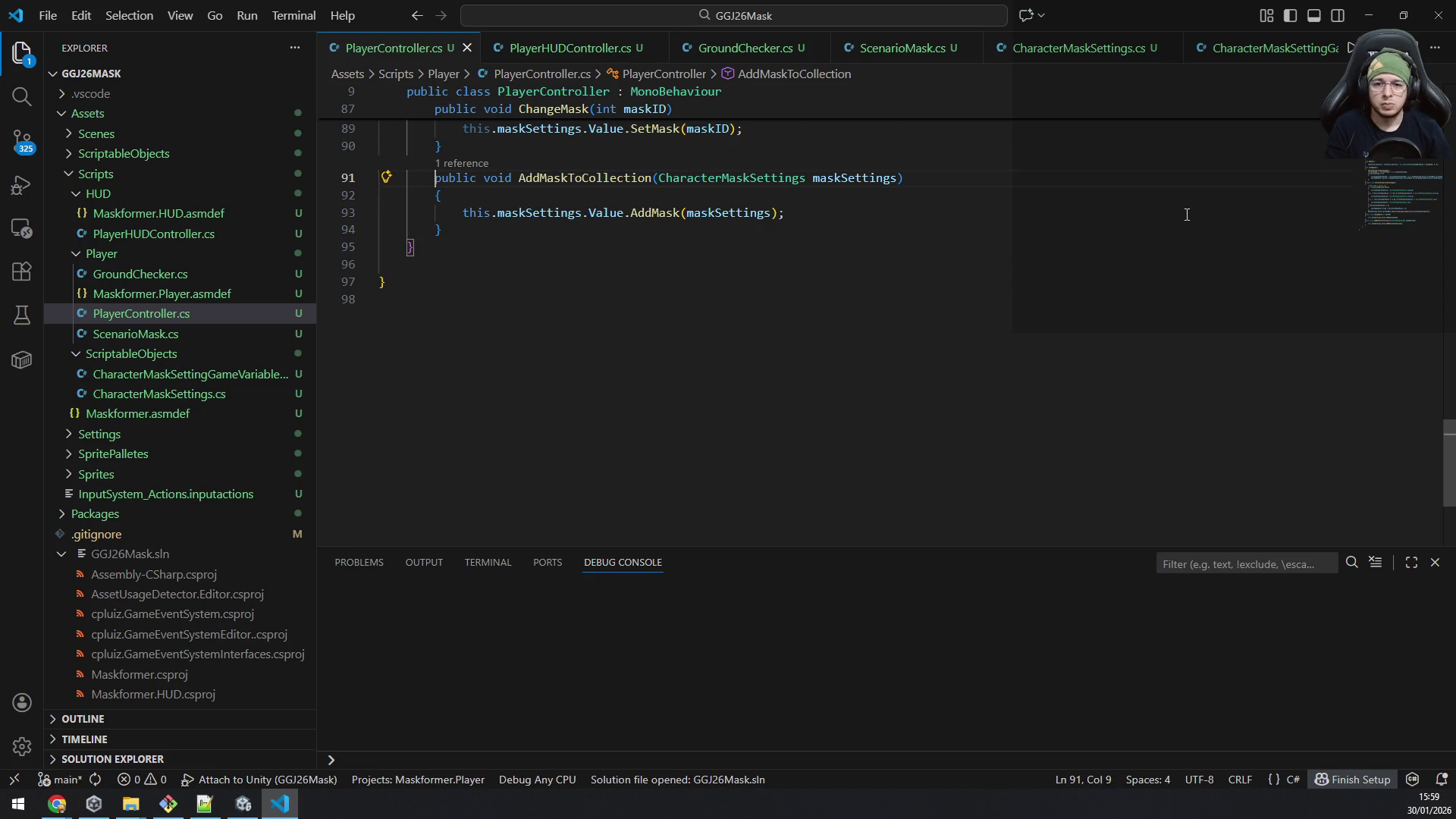
key("ctrl+f")
key("Escape")
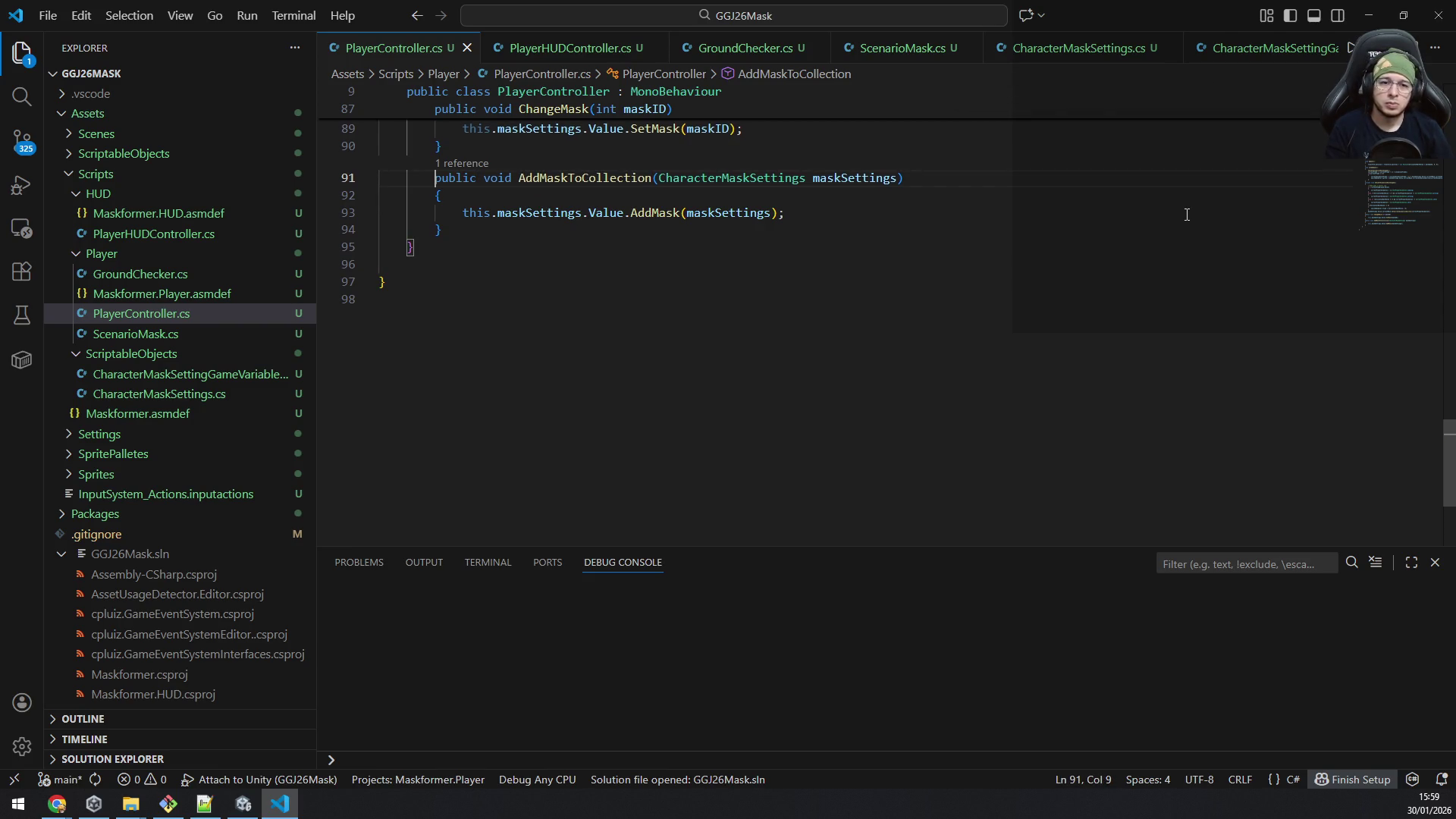
double_click(578, 182)
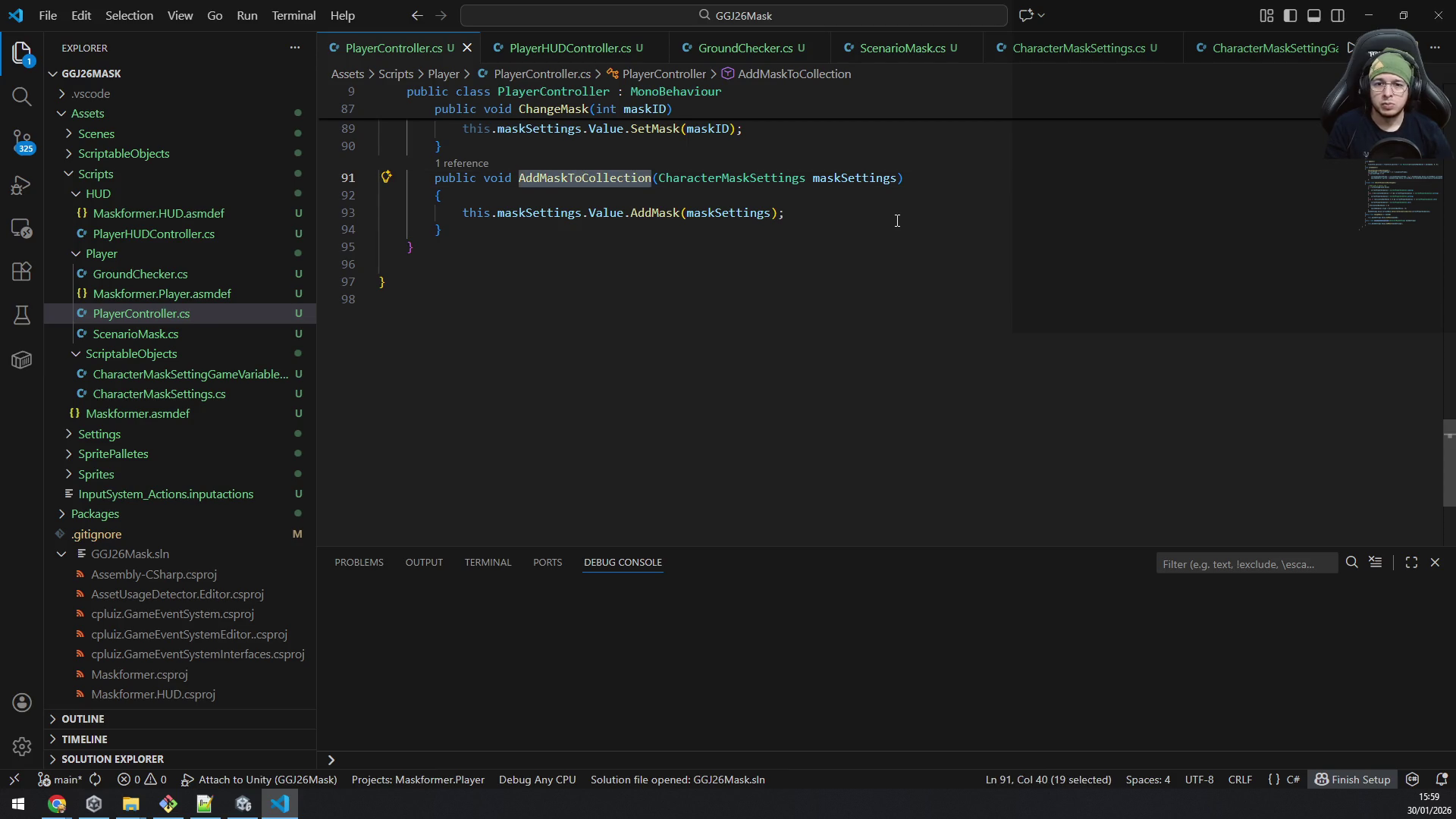
key("ctrl+f")
key("Return")
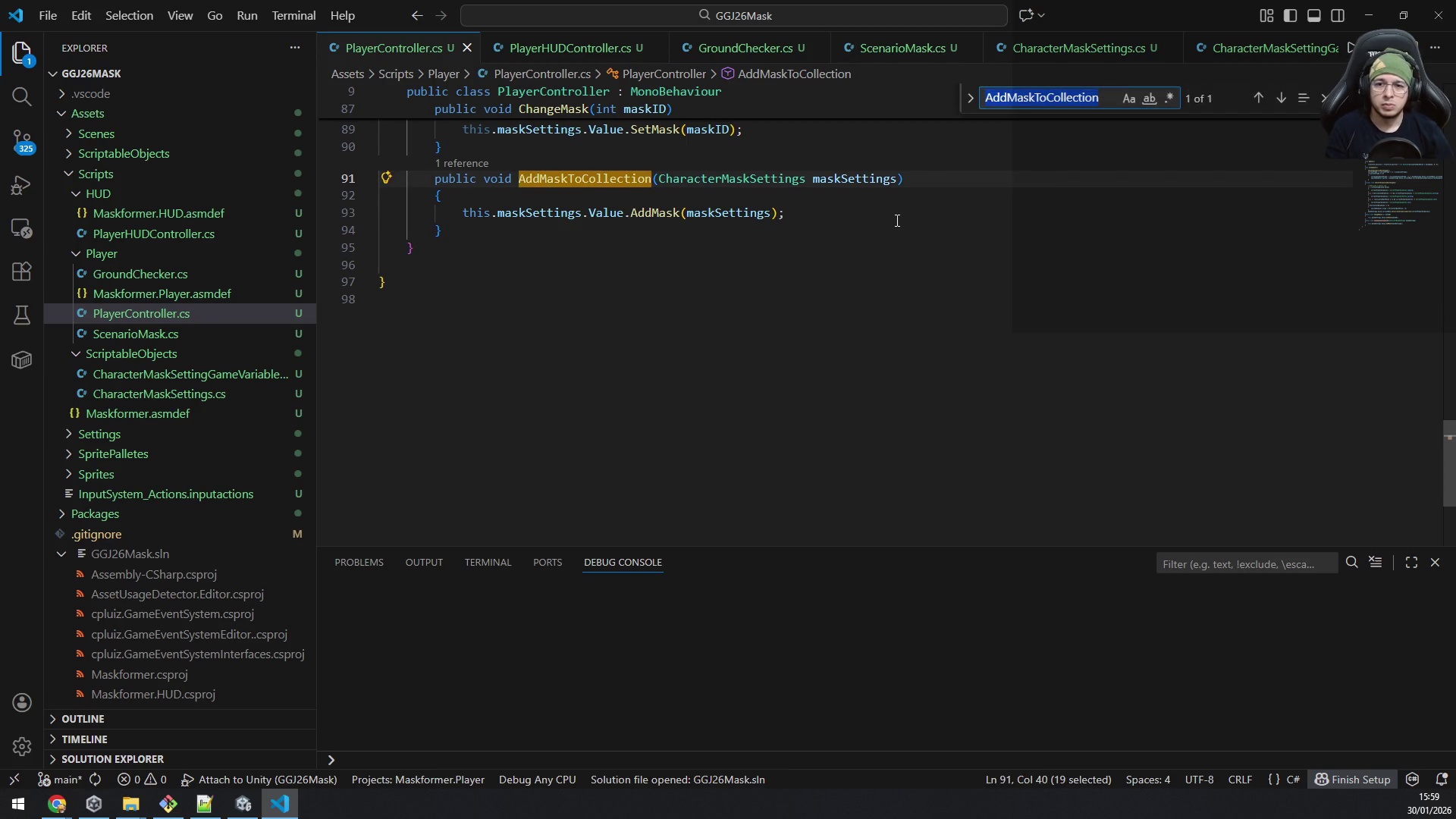
key("Escape")
scroll(897, 220, "up", 10)
scroll(965, 269, "up", 12)
scroll(960, 272, "down", 18)
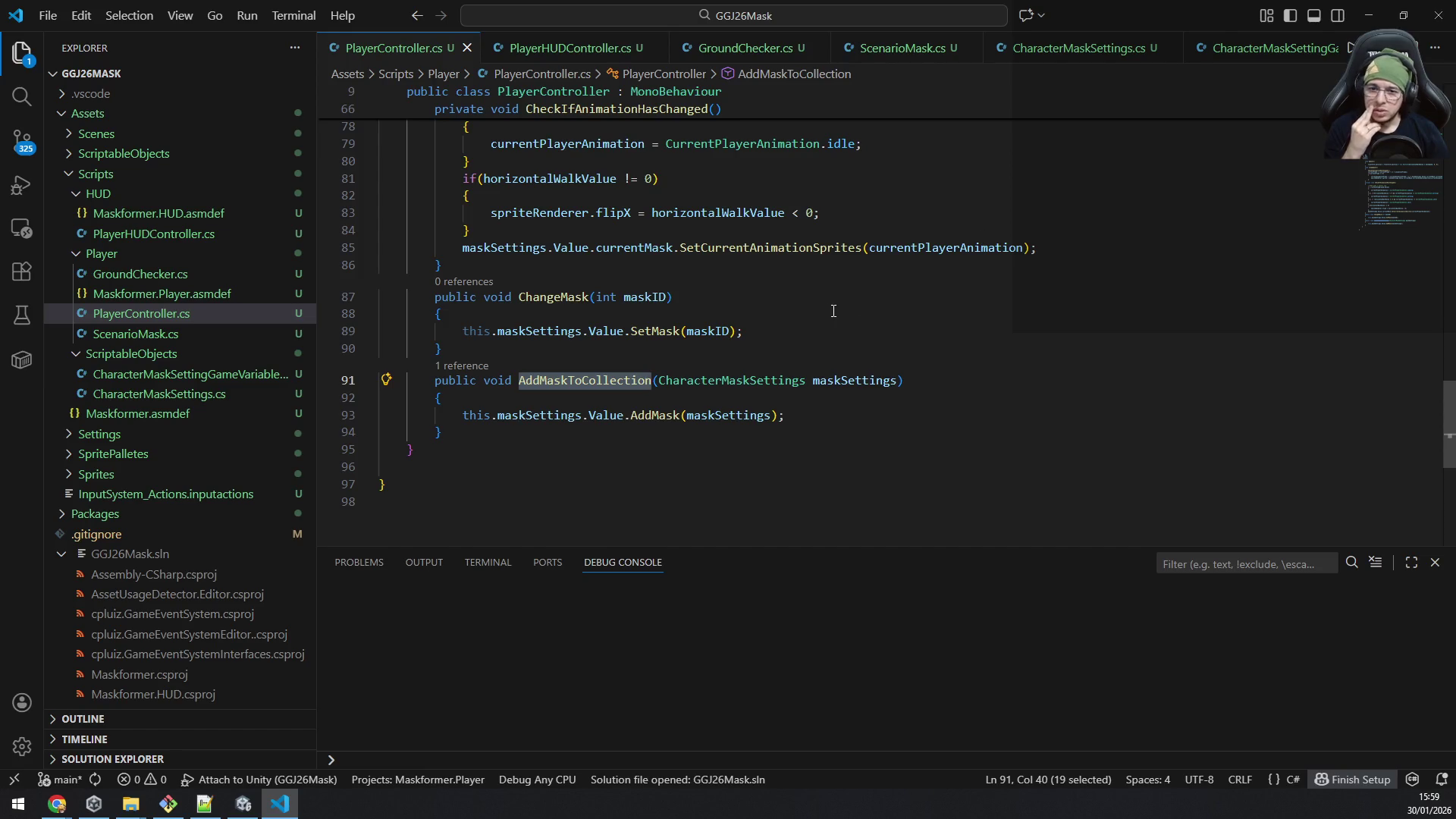
Step: Preview AddMaskToCollection's call in ScenarioMask's OnTriggerEnter2D, then bring Unity forward
left_click(457, 366)
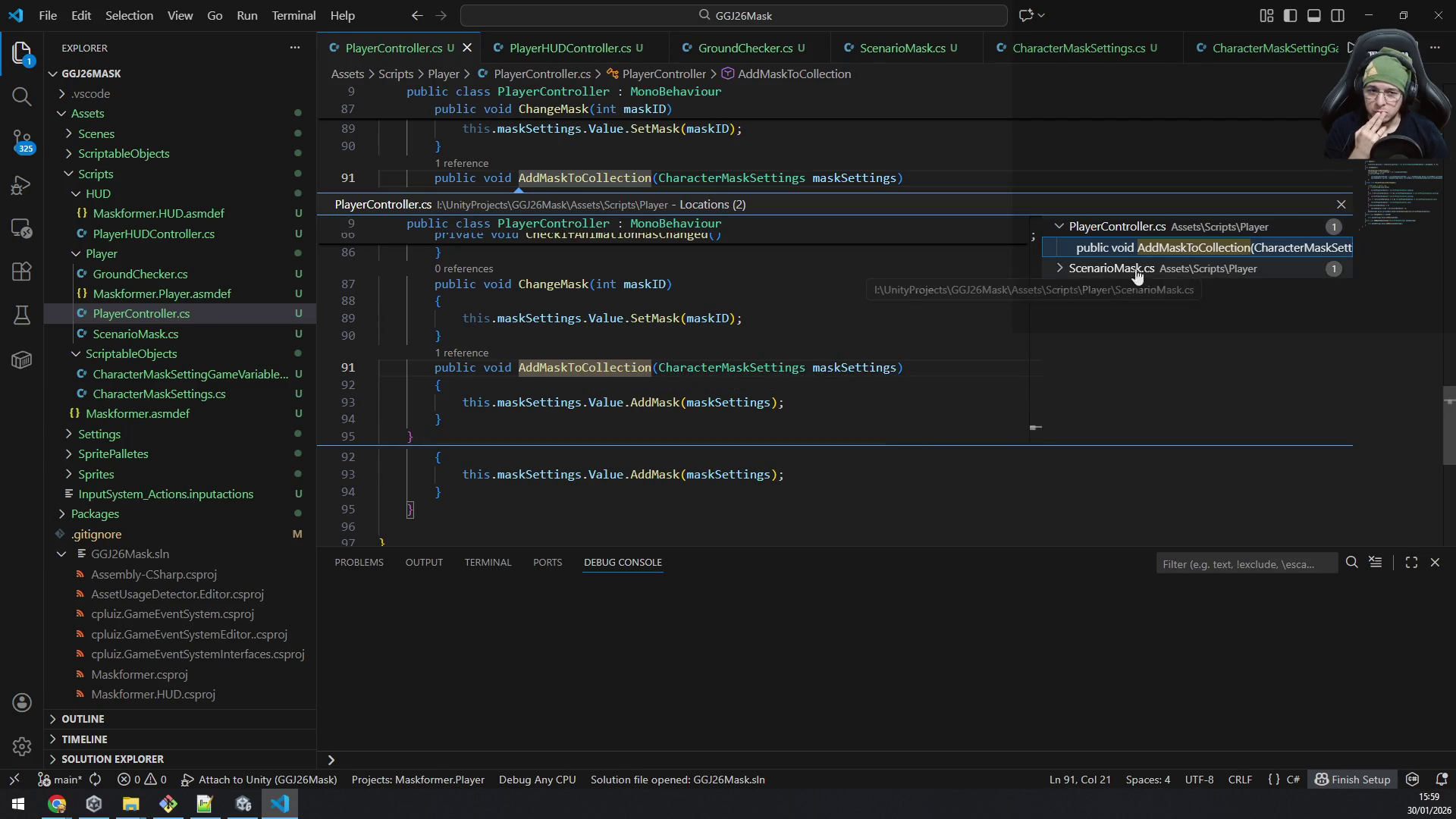
left_click(1062, 277)
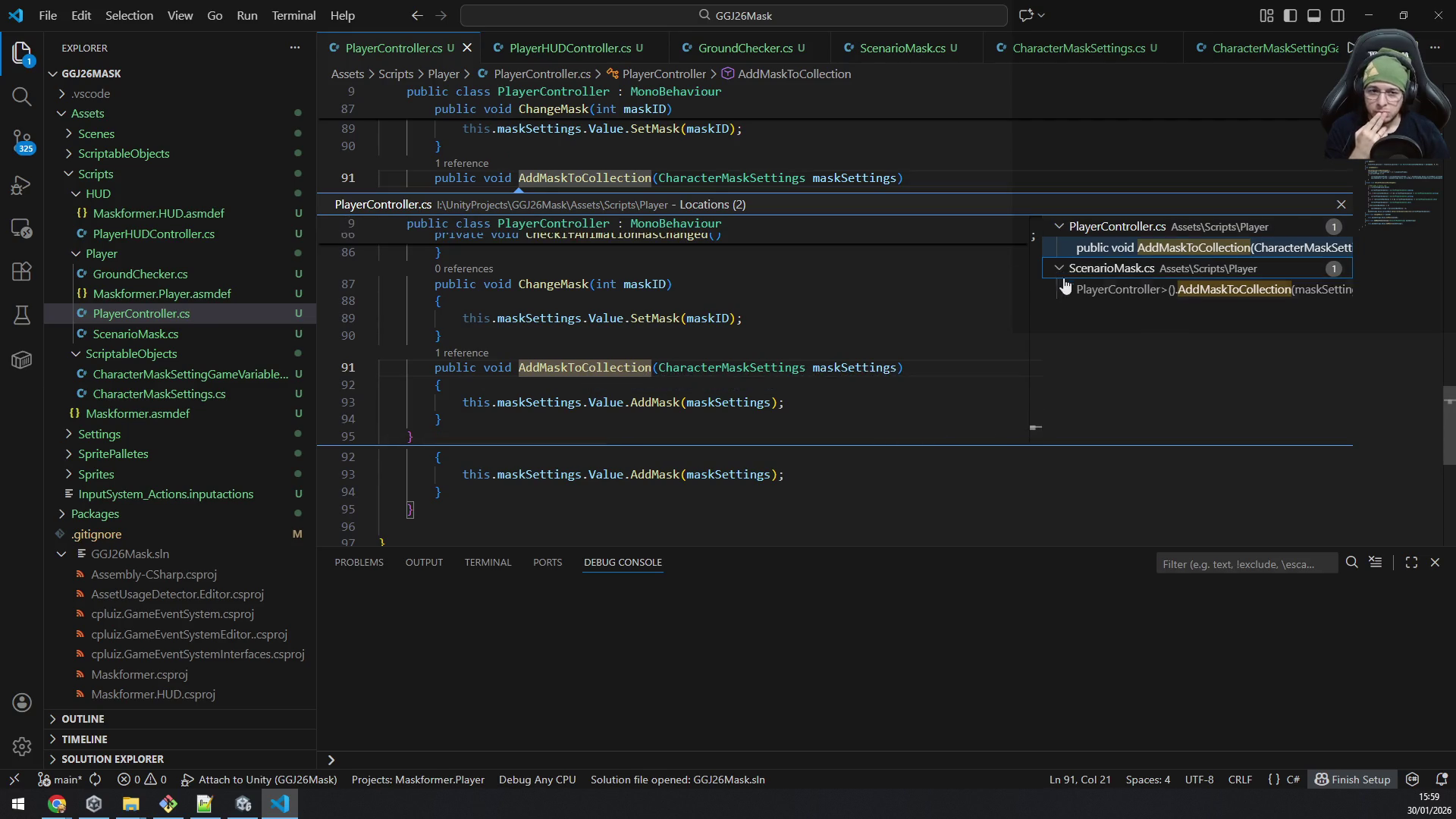
left_click(1109, 297)
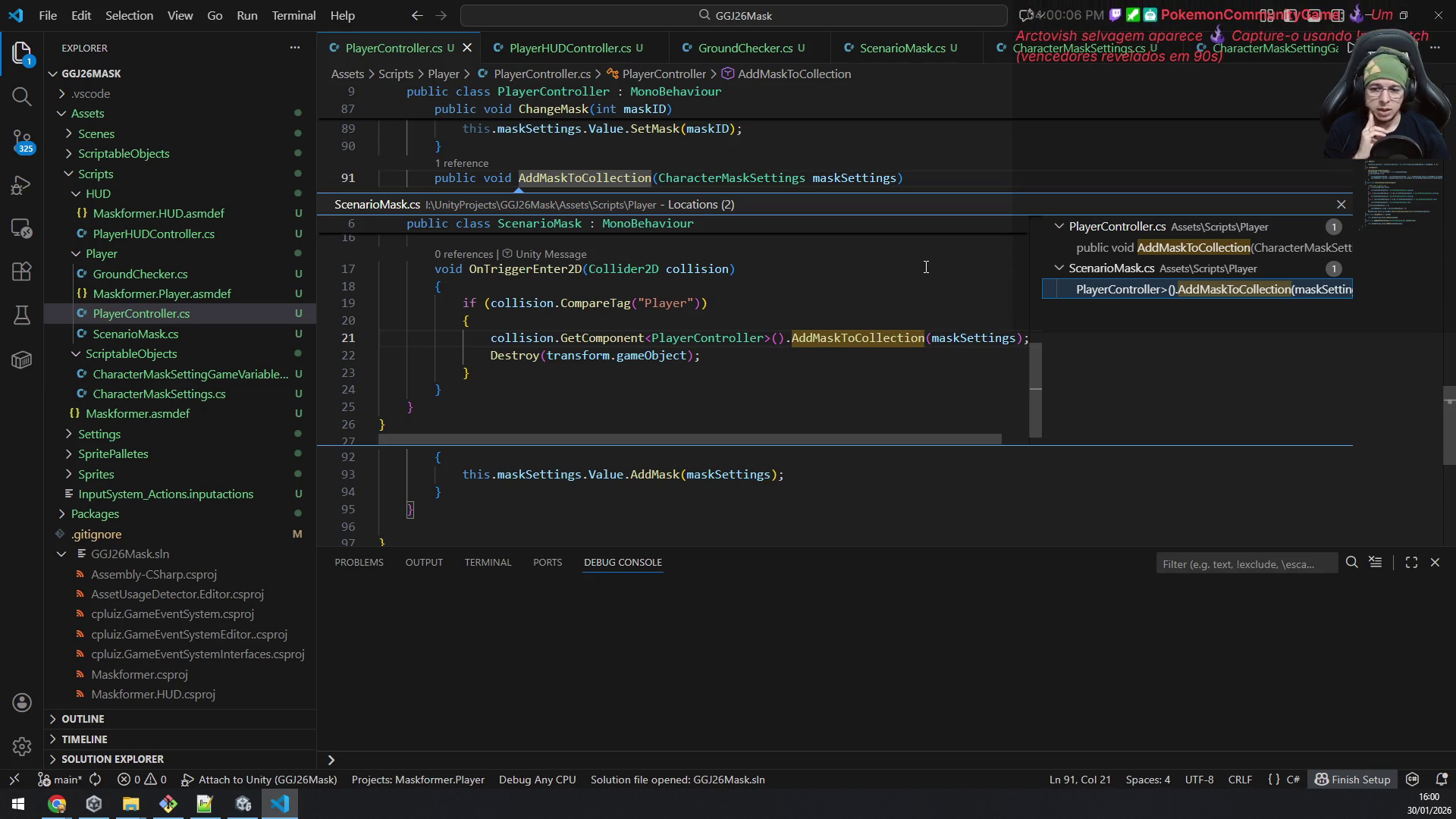
left_click(256, 808)
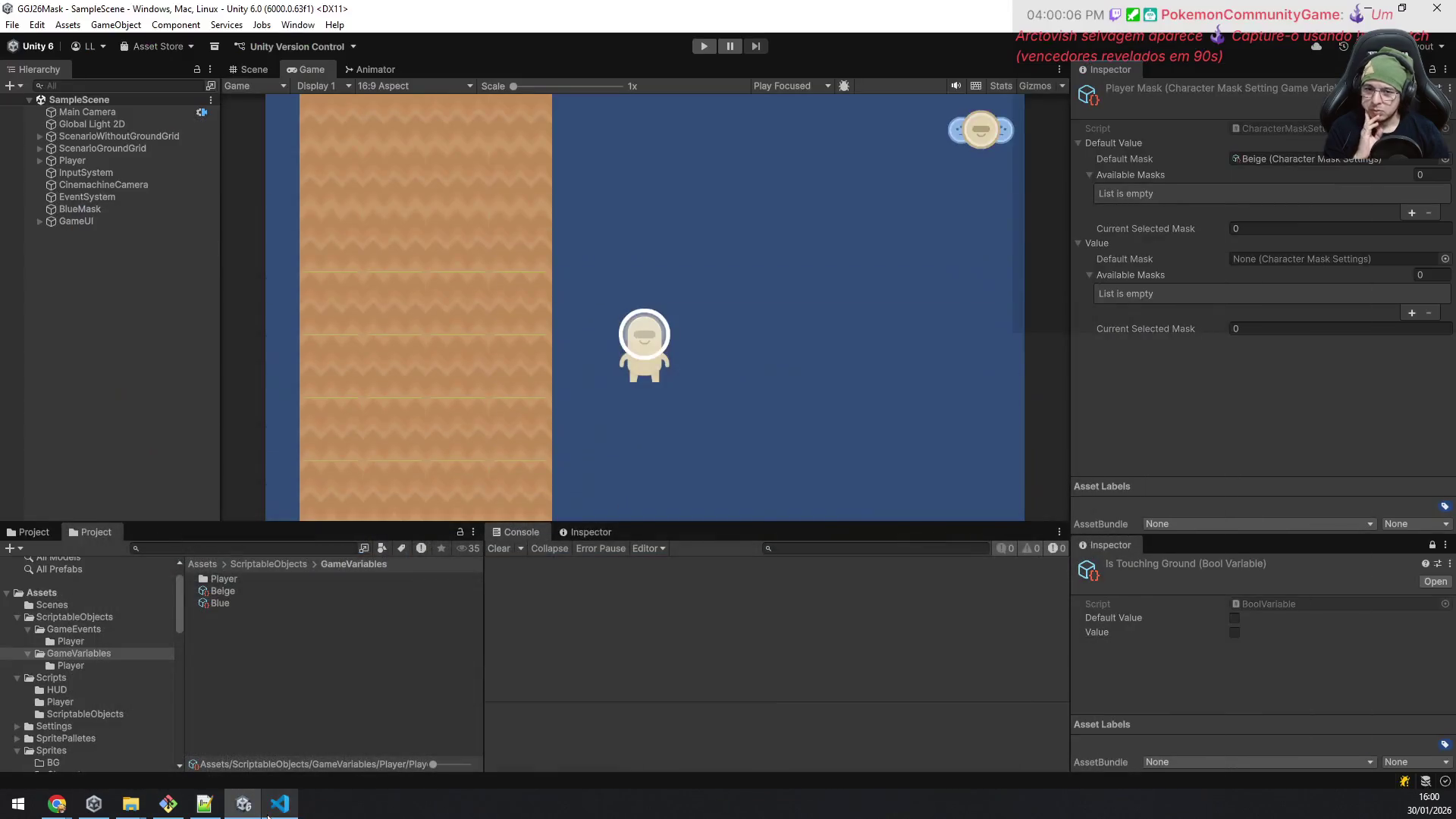
Step: After confirming the Player Mask's Available Masks lists are empty, switch back to Visual Studio Code
left_click(267, 815)
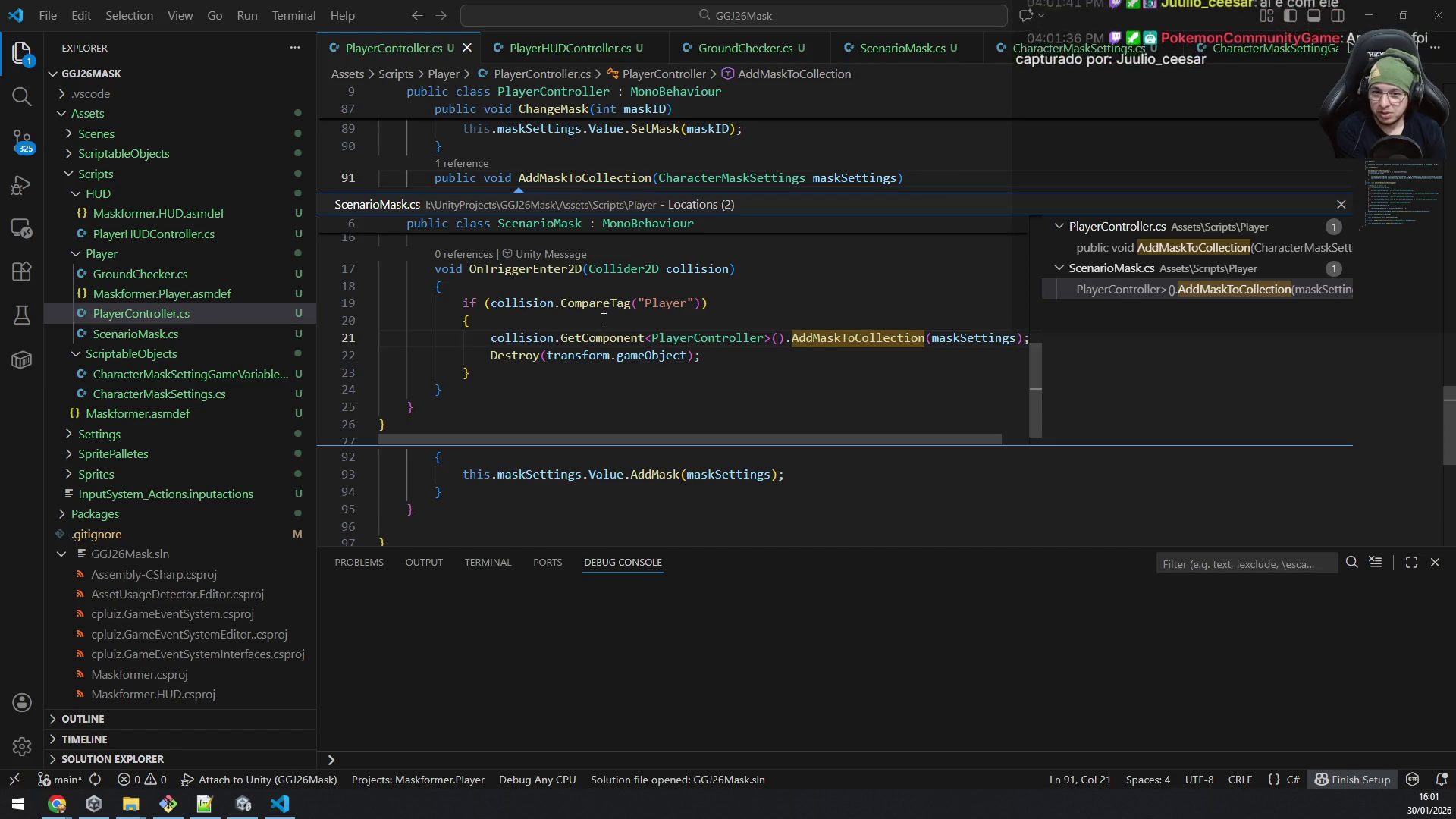
Step: Open ScenarioMask.cs from the peek view at its AddMaskToCollection call
left_click(573, 290)
scroll(576, 295, "up", 2)
scroll(599, 299, "down", 2)
scroll(622, 306, "up", 2)
scroll(623, 305, "up", 2)
scroll(623, 305, "down", 4)
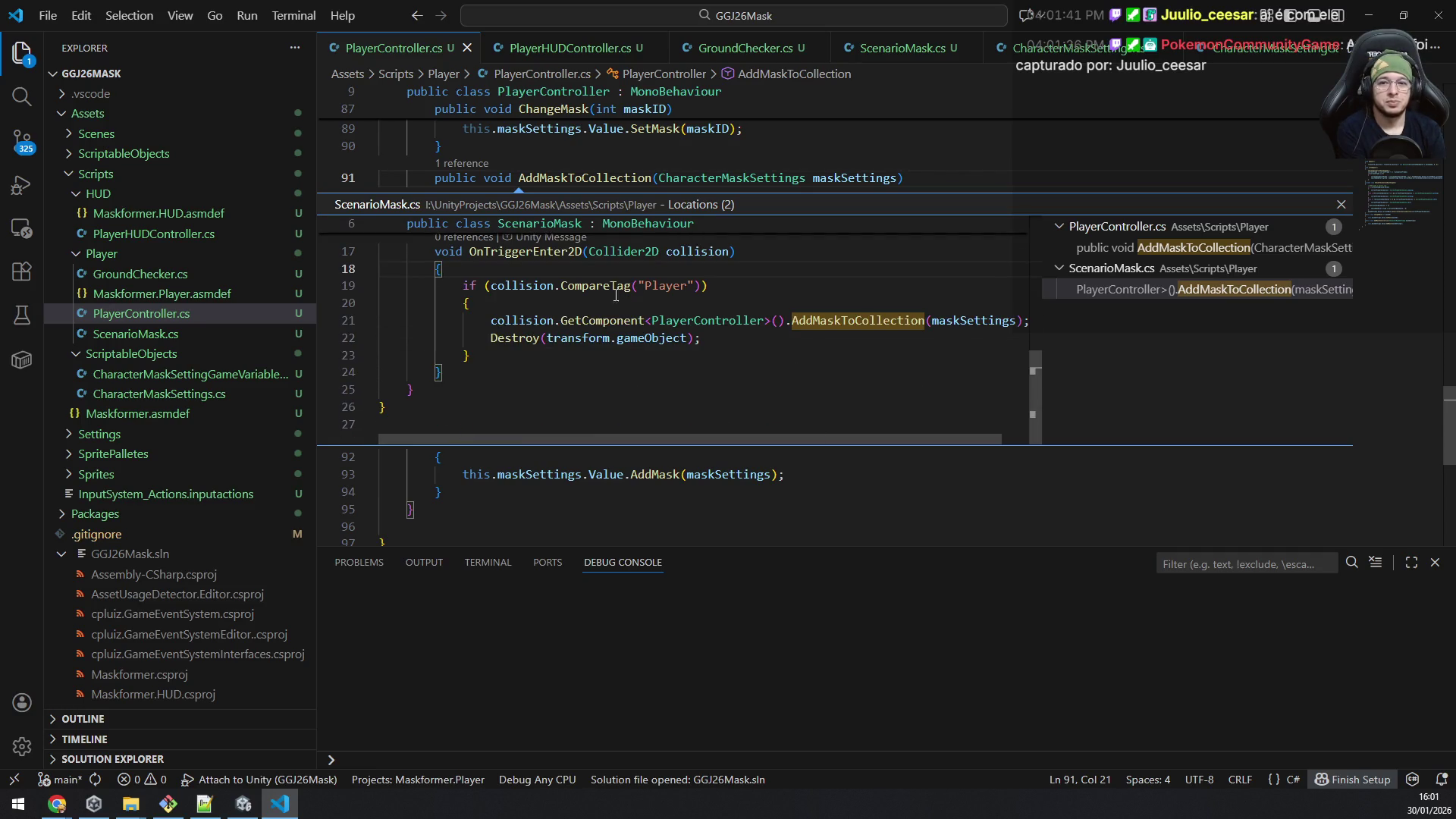
left_click(525, 206)
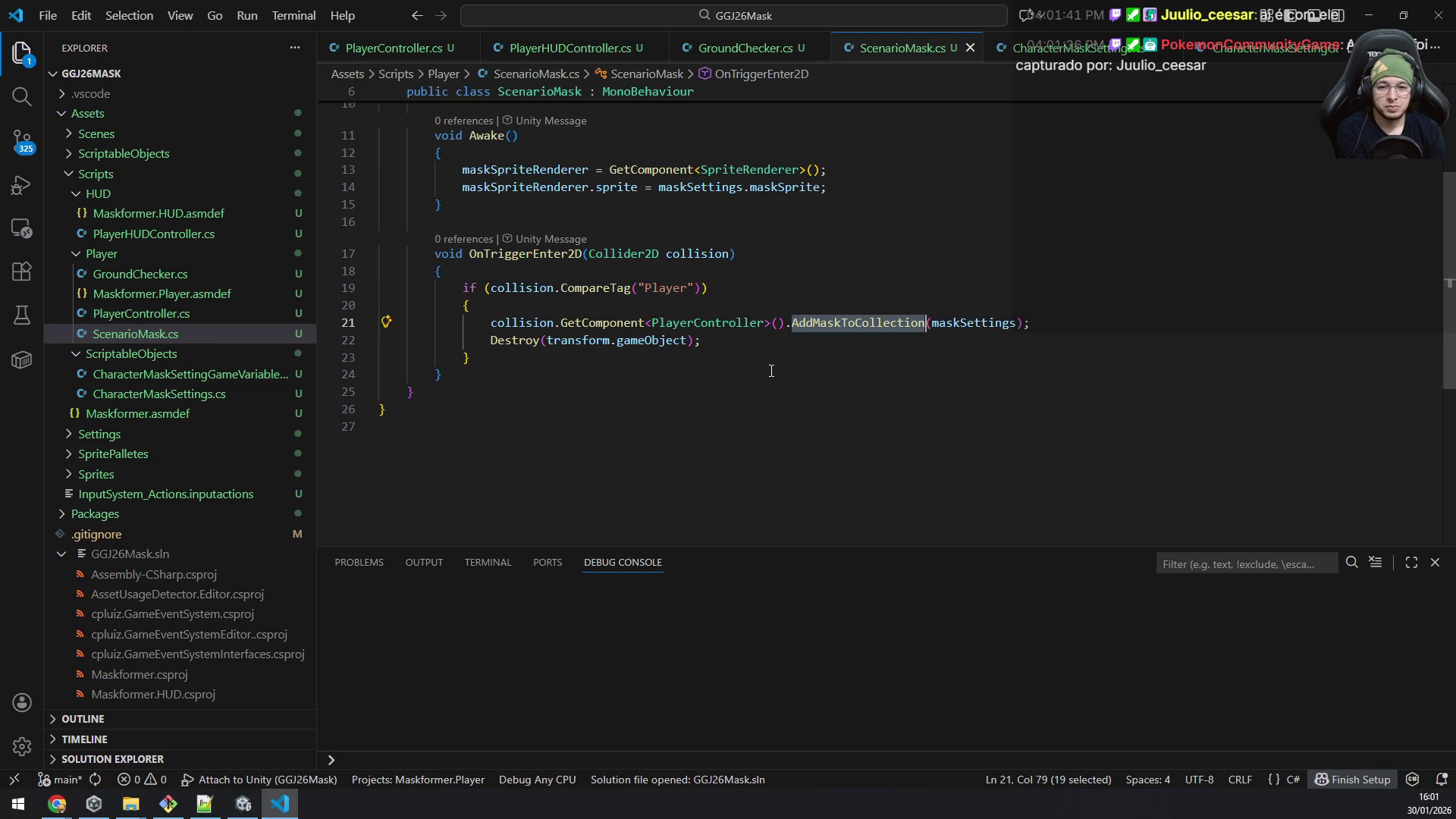
scroll(768, 372, "up", 5)
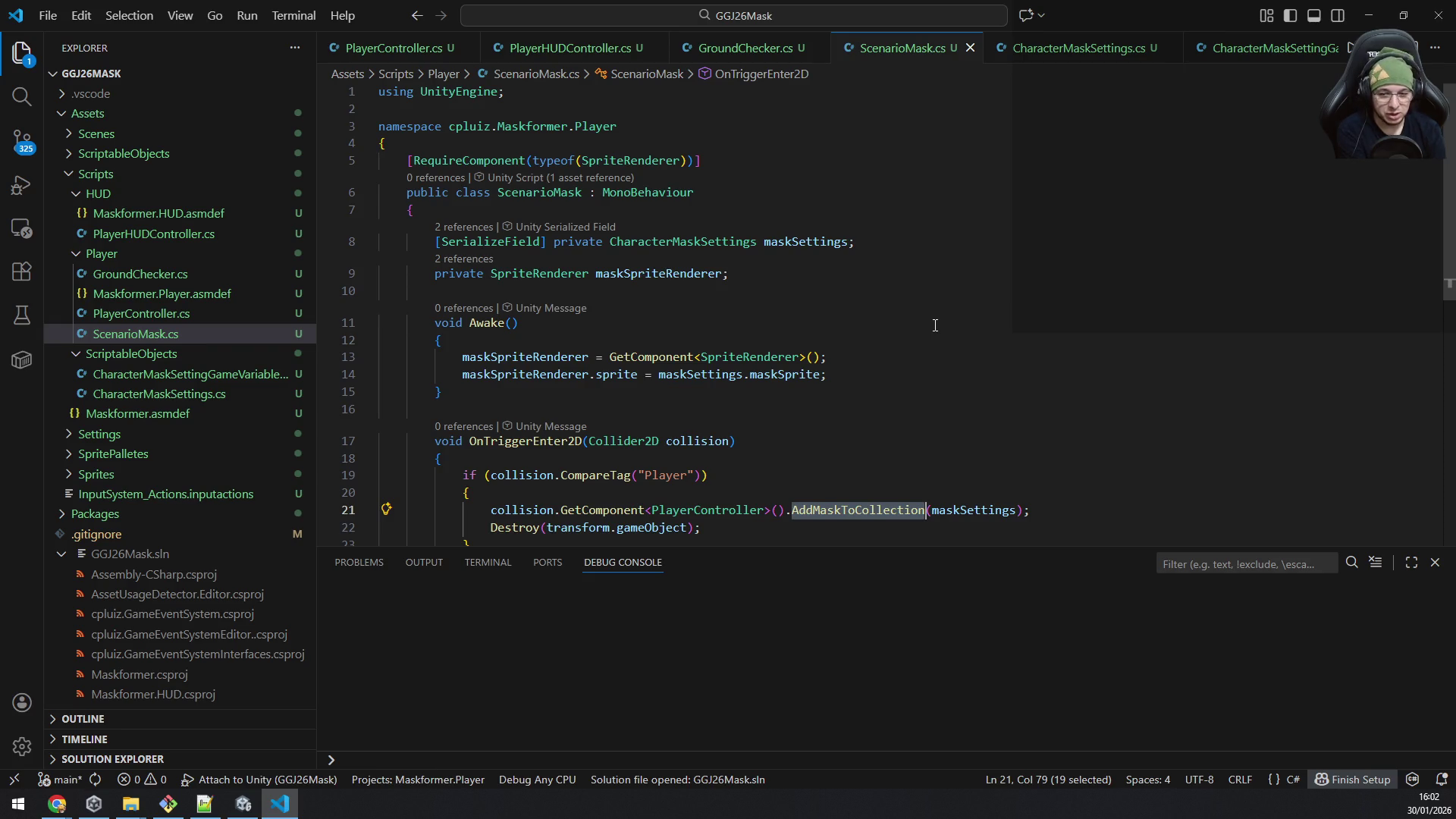
Step: Look over CharacterMaskSettings.cs, then return to PlayerController's AddMaskToCollection method
left_click(1060, 60)
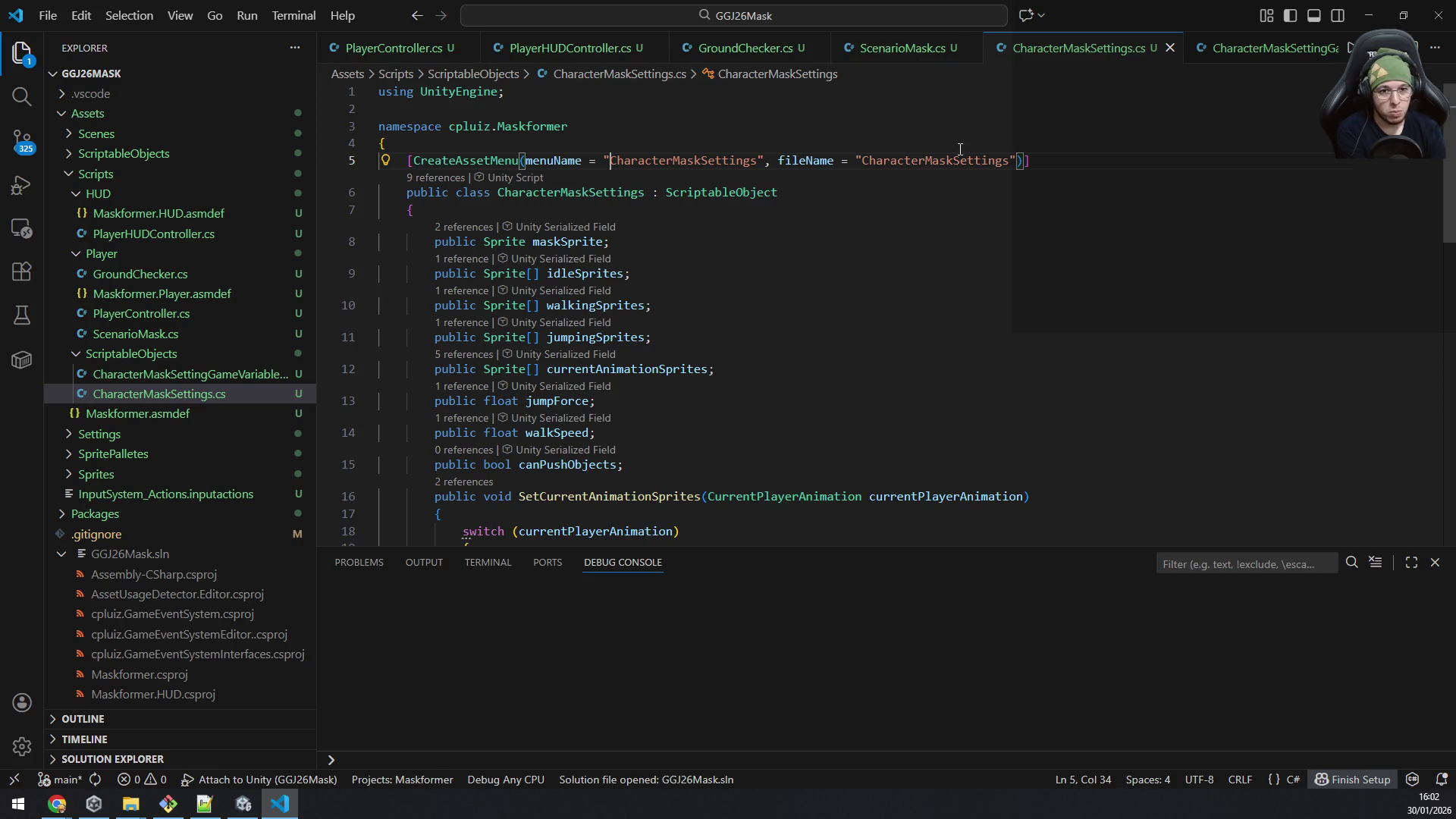
scroll(940, 195, "down", 10)
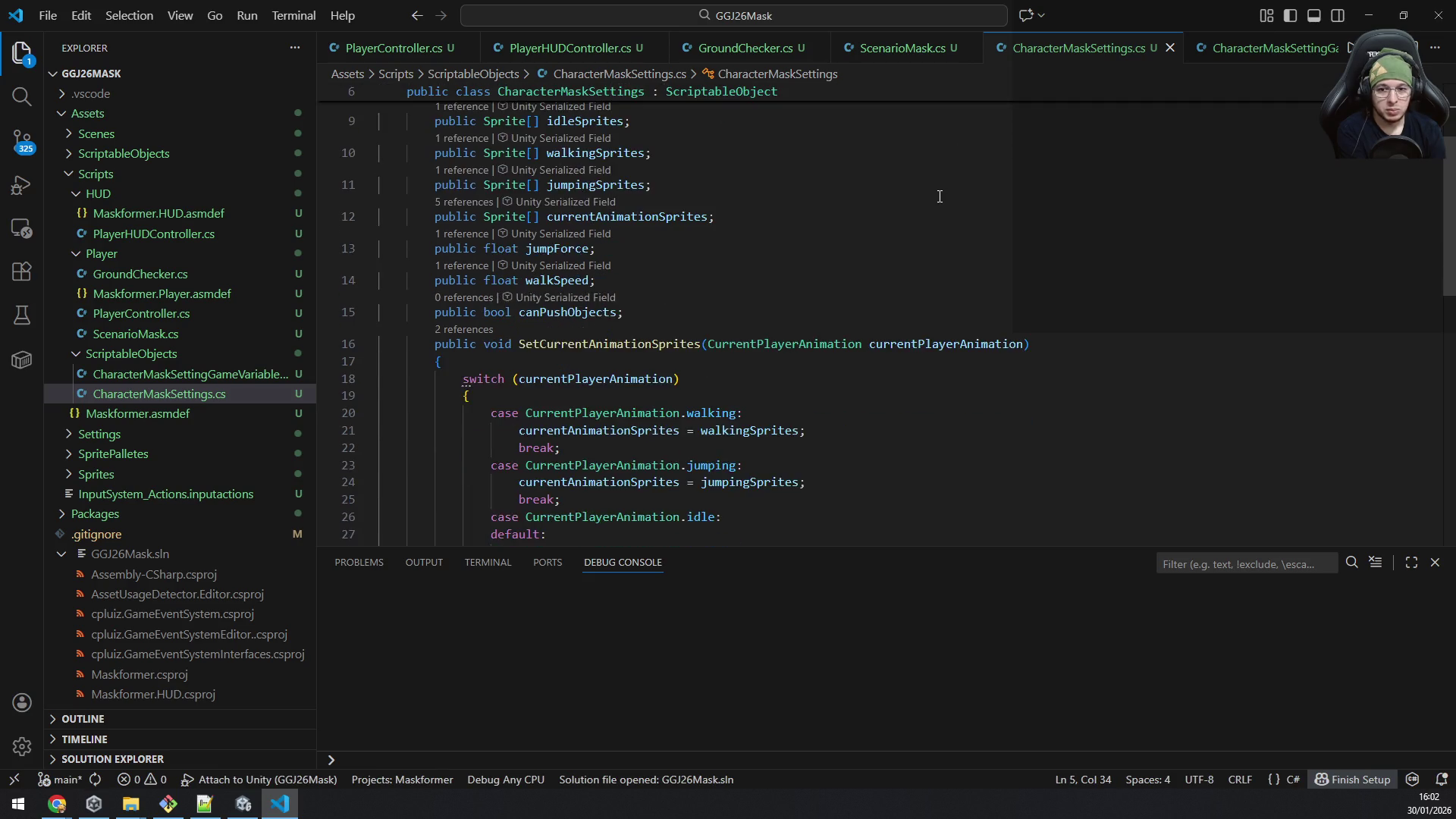
scroll(936, 197, "up", 6)
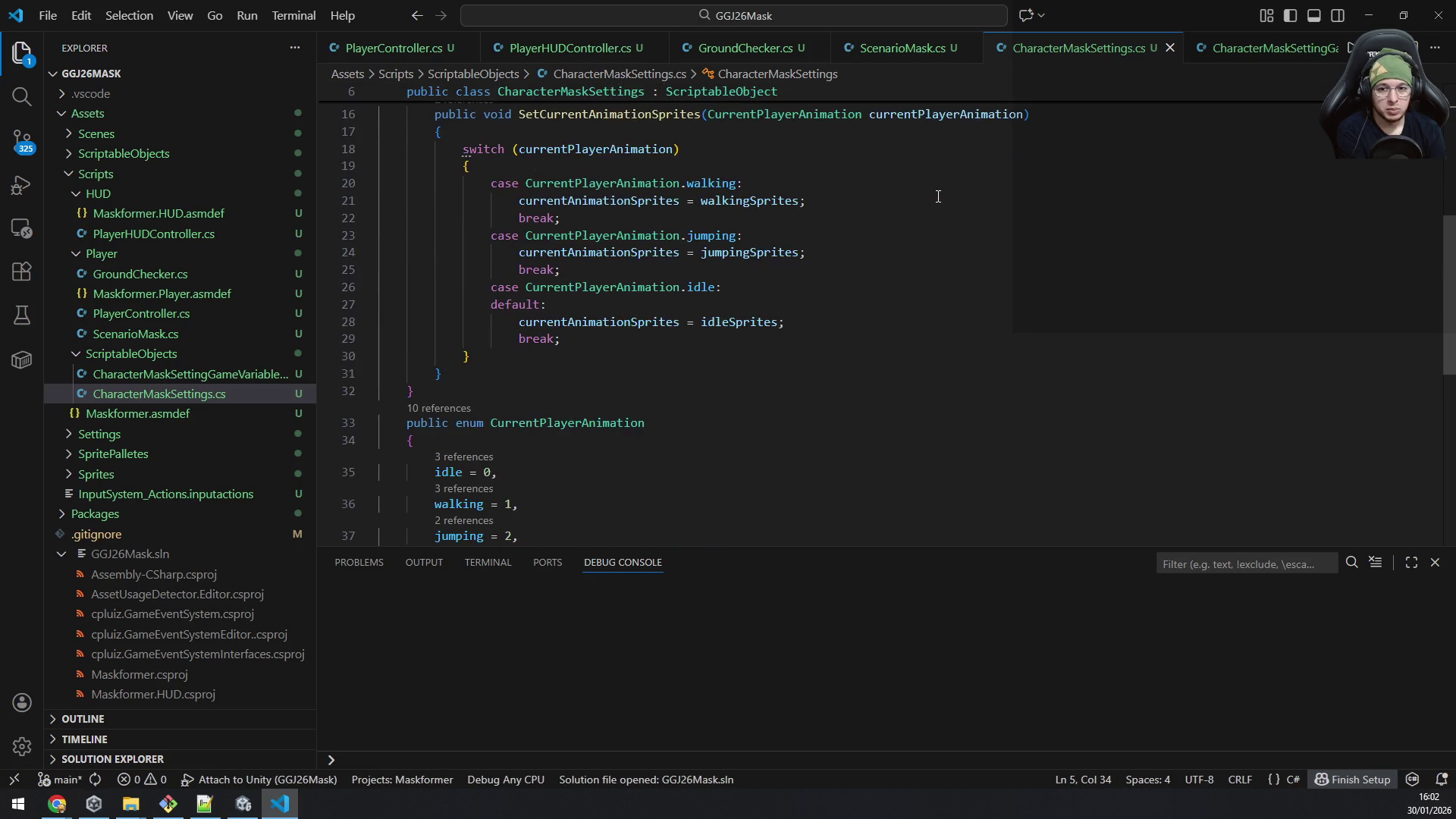
scroll(931, 201, "up", 4)
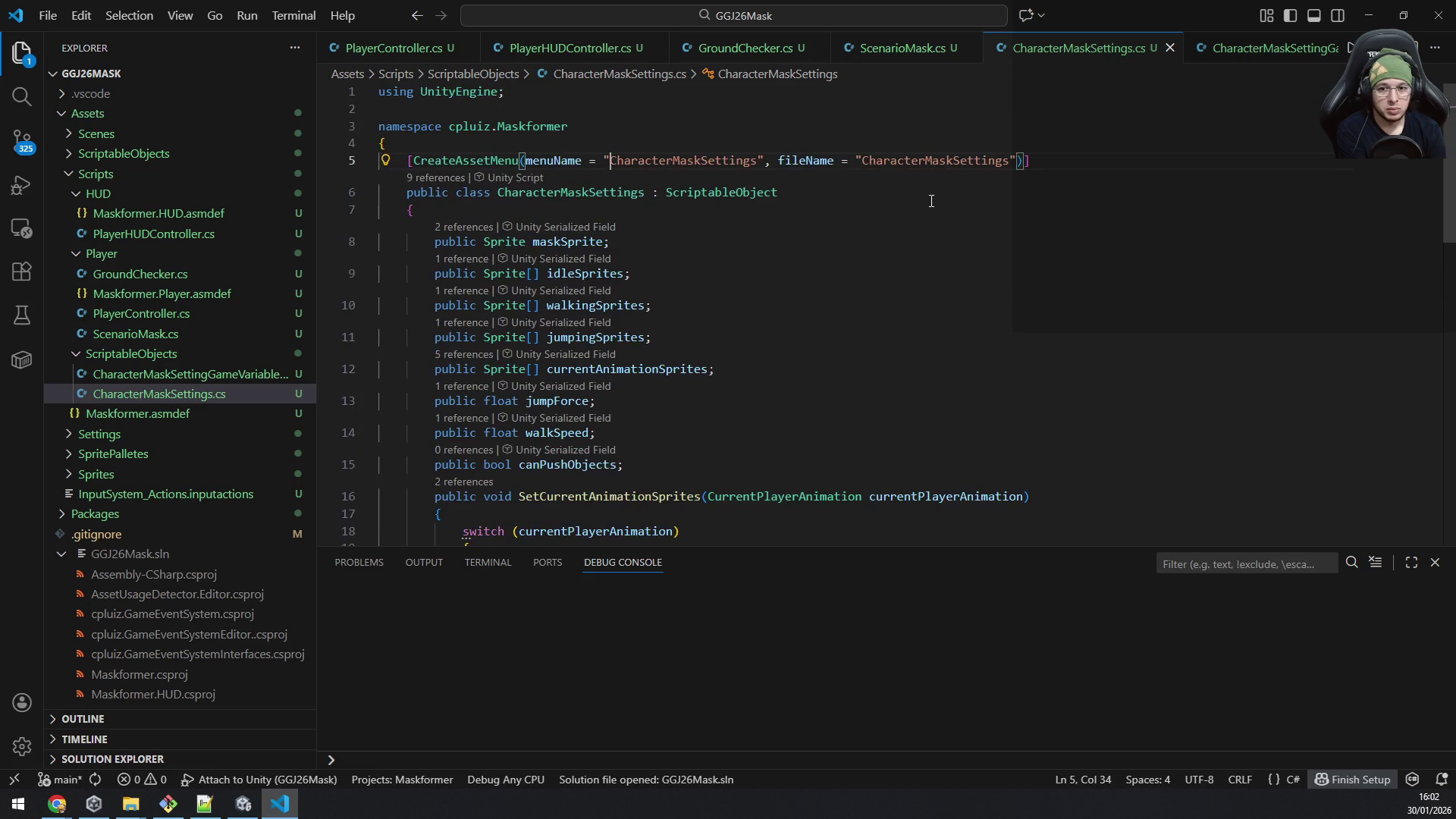
left_click(425, 48)
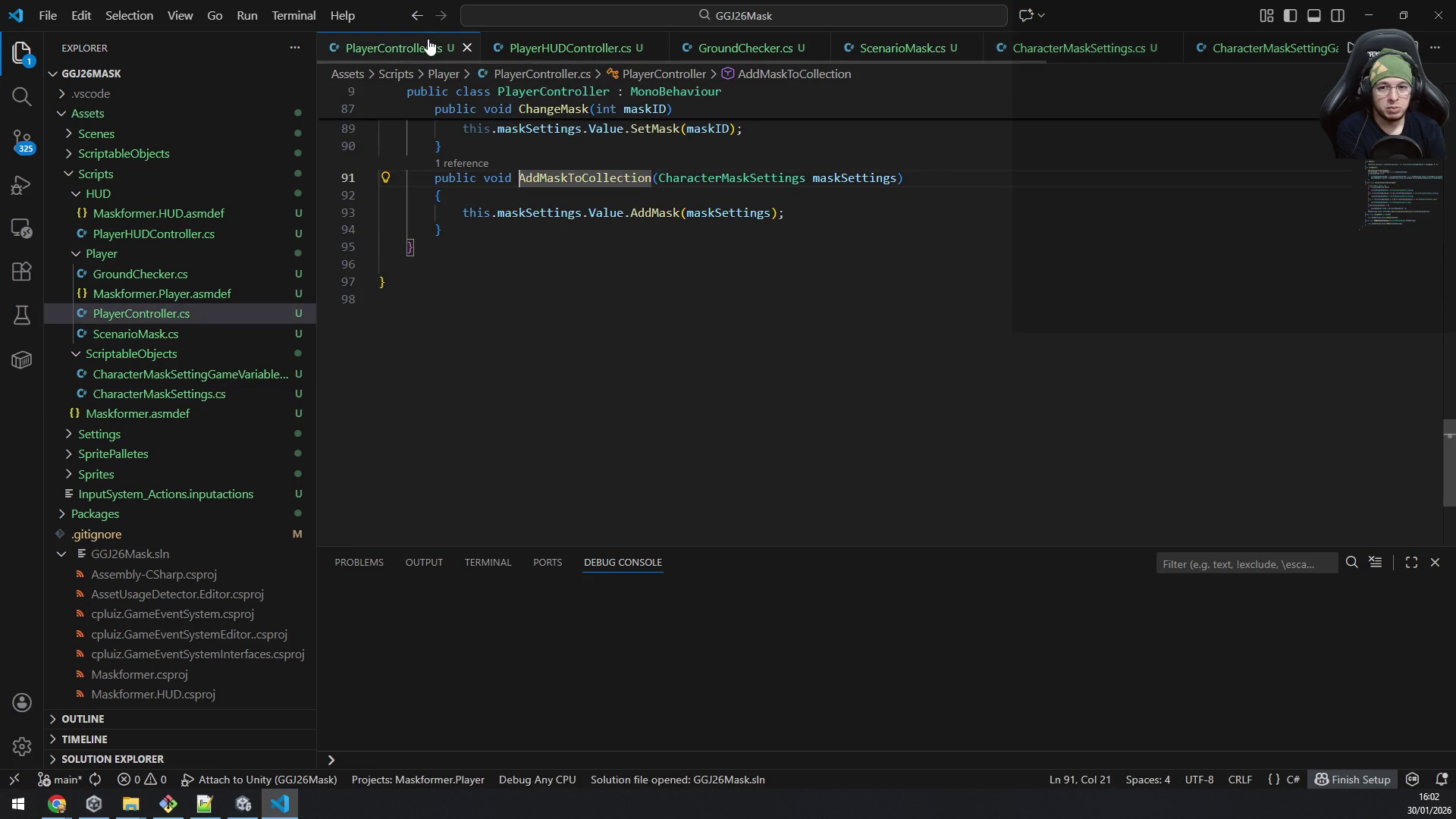